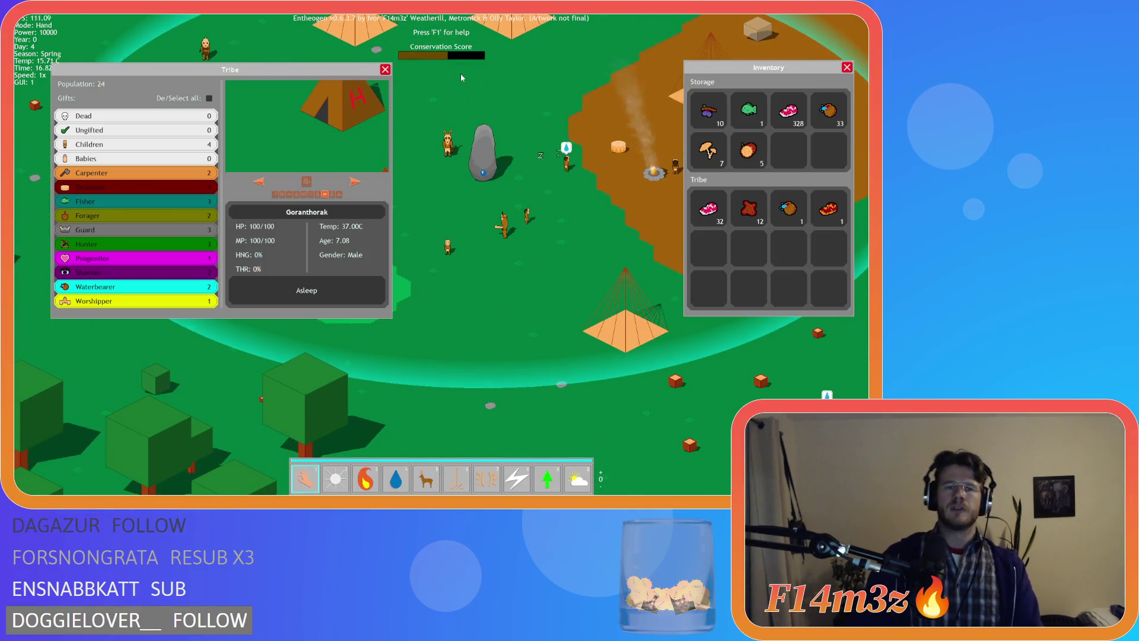
# Step: Close the Tribe and Inventory panels, then quit Entheogen back to the GameMaker editor
pyautogui.press('a')
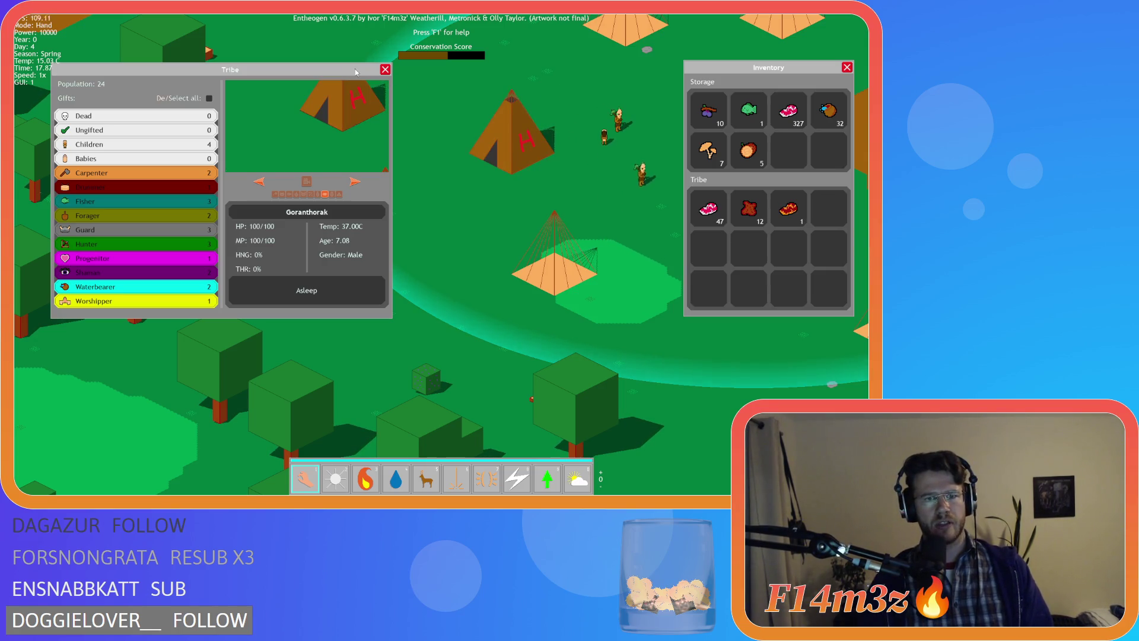
pyautogui.press('Escape')
pyautogui.press('Escape')
pyautogui.press('w')
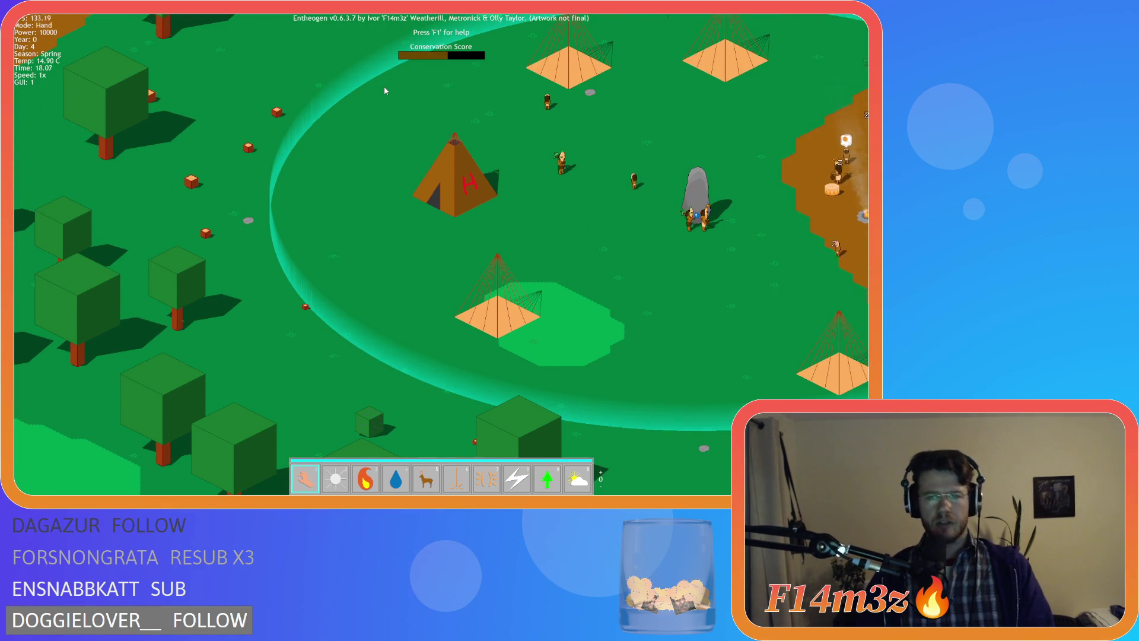
pyautogui.press('Escape')
pyautogui.press('Return')
pyautogui.hotkey('alt', 'F4')
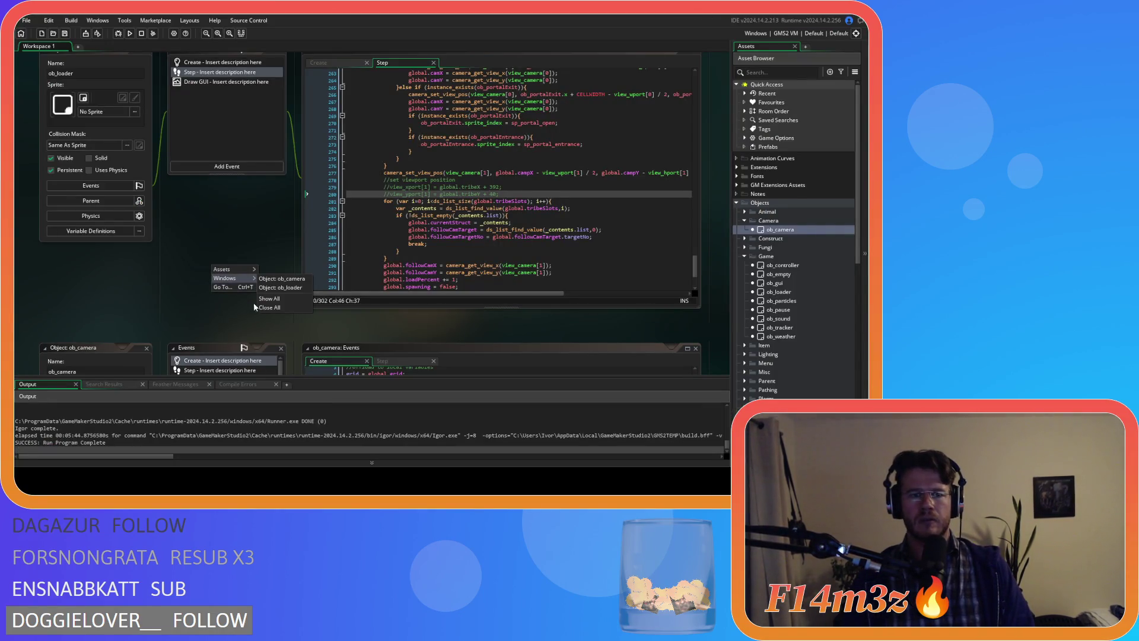
# Step: Collapse the Camera, Game and Objects folders in the Asset Browser
pyautogui.click(746, 222)
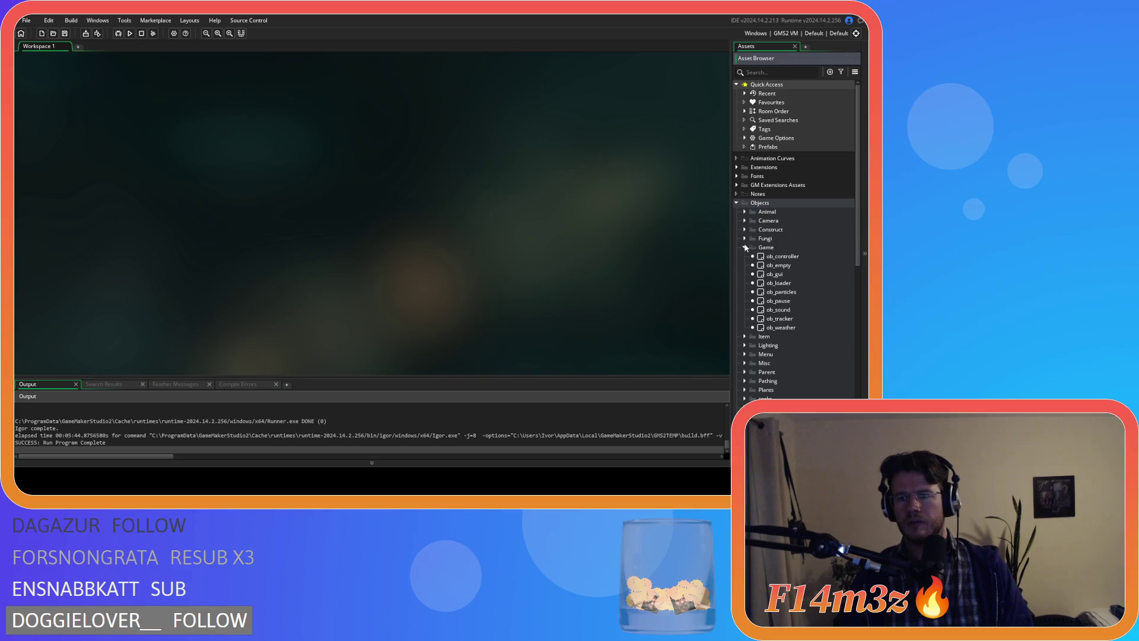
pyautogui.click(746, 248)
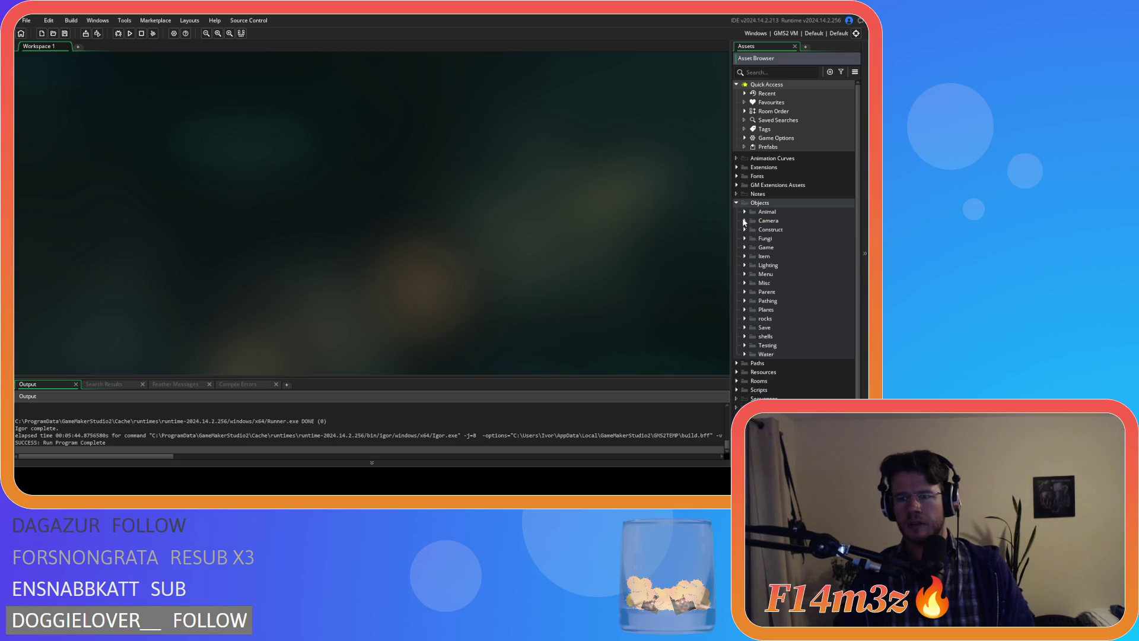
pyautogui.click(737, 202)
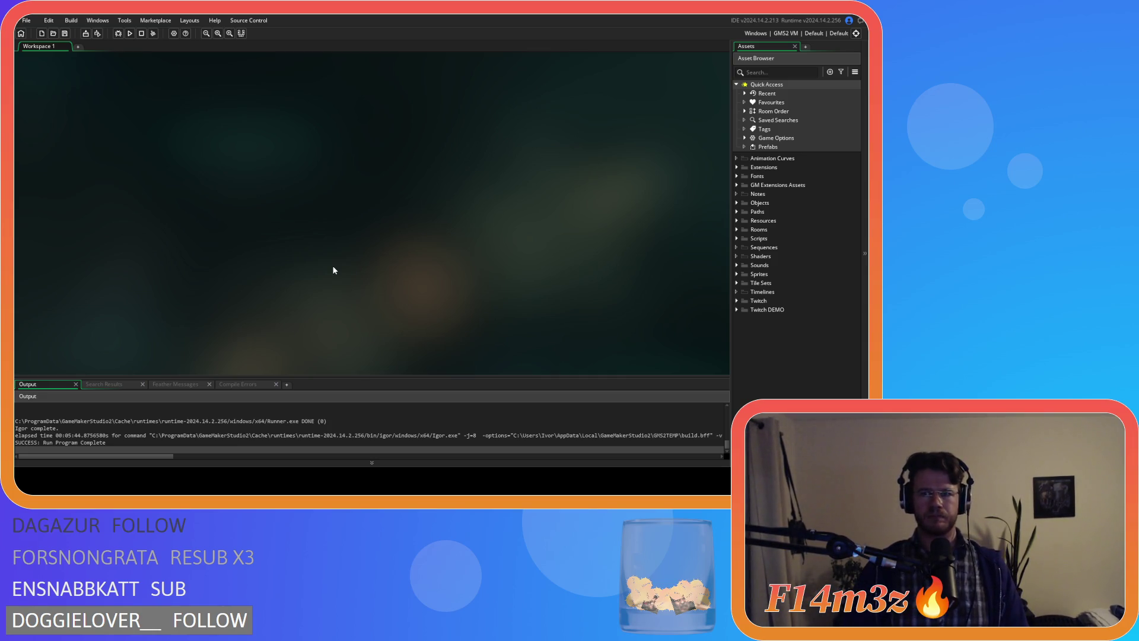
# Step: Expand Objects > Animal > Human and open ob_human's Create event code
pyautogui.click(736, 211)
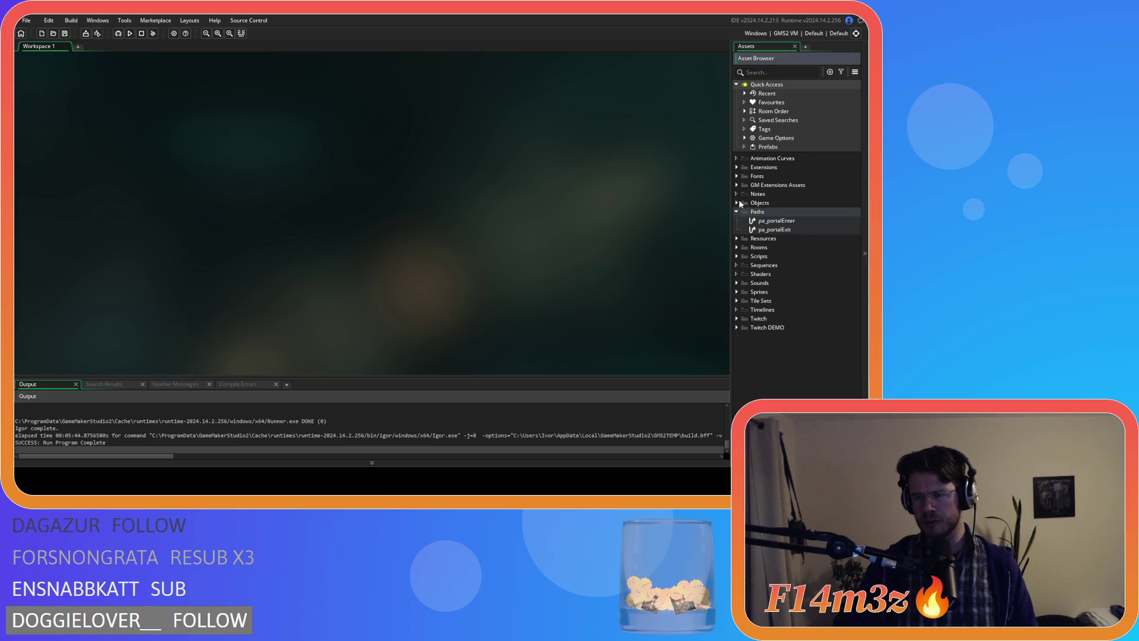
pyautogui.click(737, 203)
pyautogui.click(737, 363)
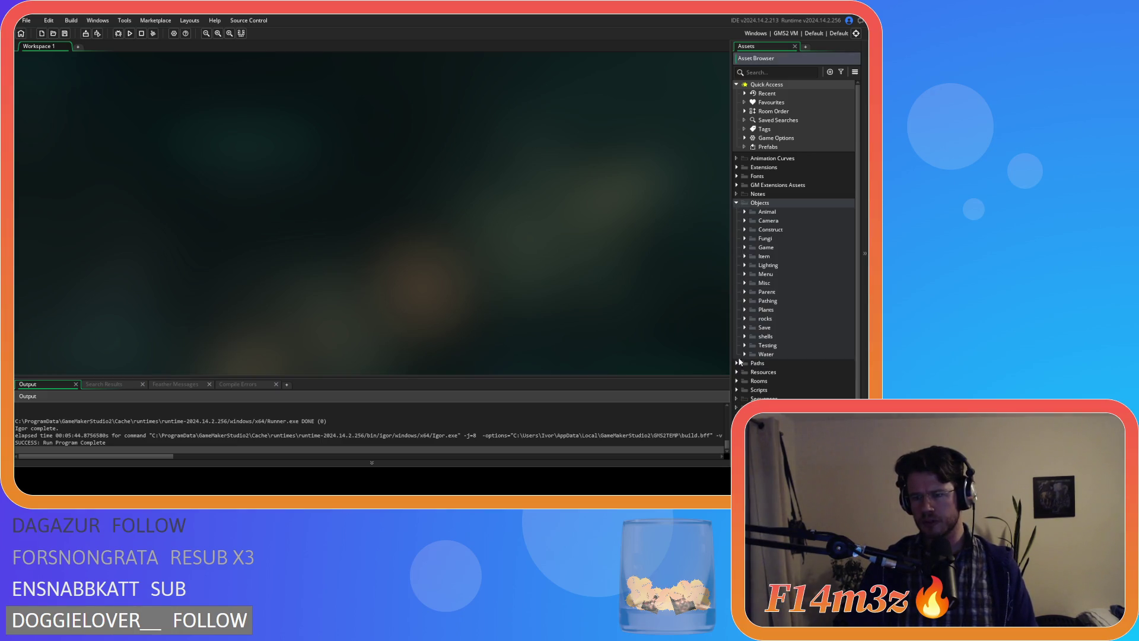
pyautogui.click(745, 211)
pyautogui.click(752, 220)
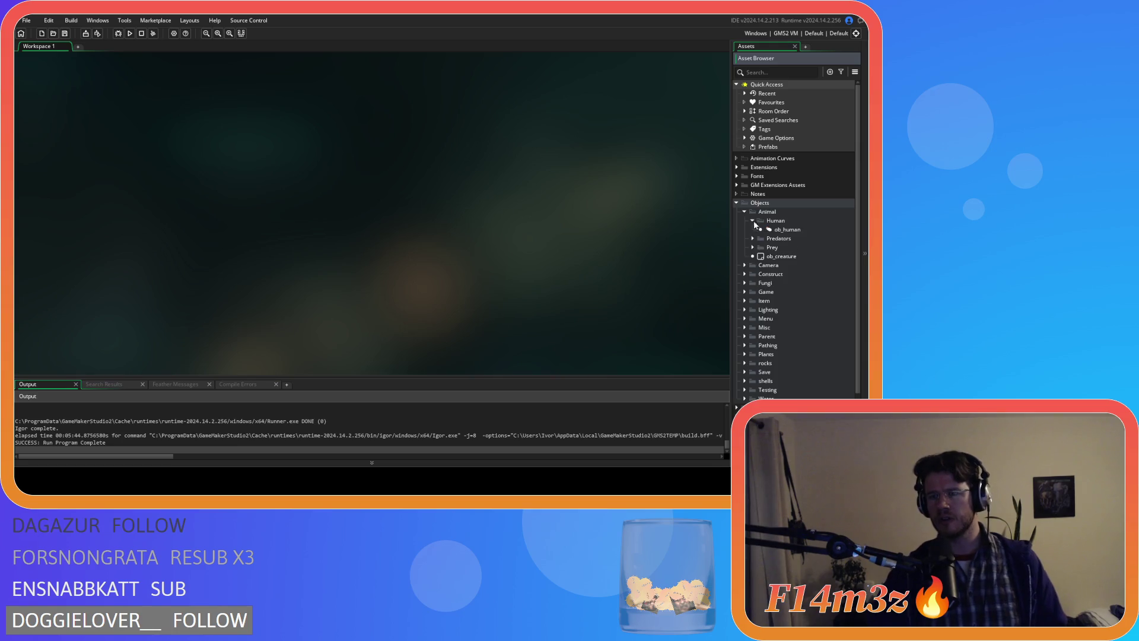
pyautogui.click(769, 230)
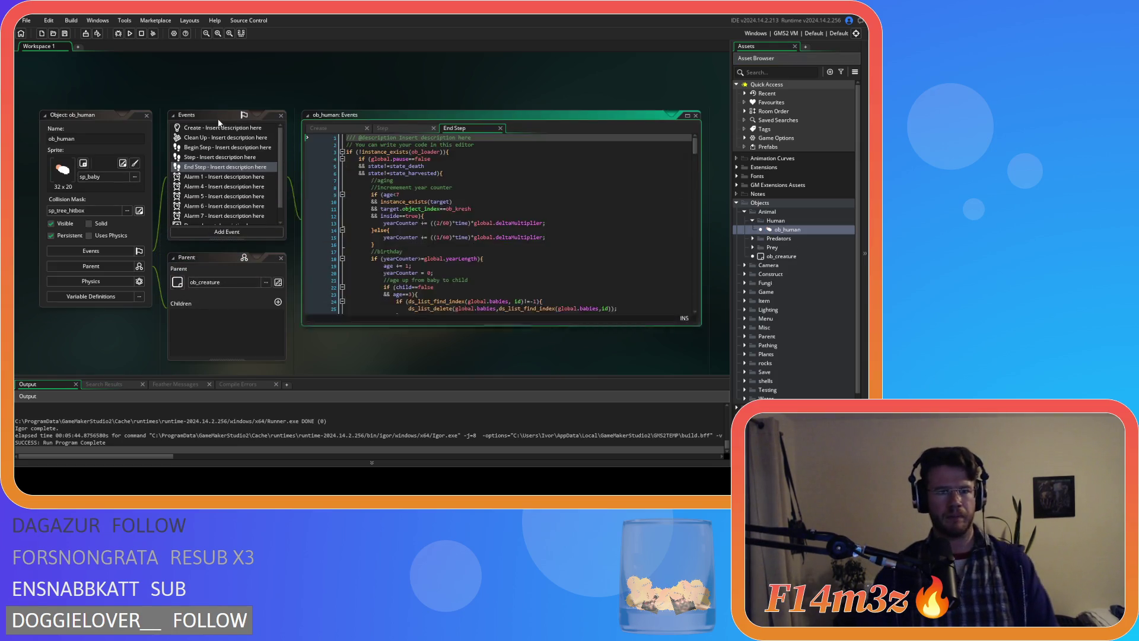
pyautogui.click(476, 229)
# Step: Search the Create code for state_asleep, step through matches, then close the find bar
pyautogui.hotkey('ctrl', 'f')
pyautogui.write('state_')
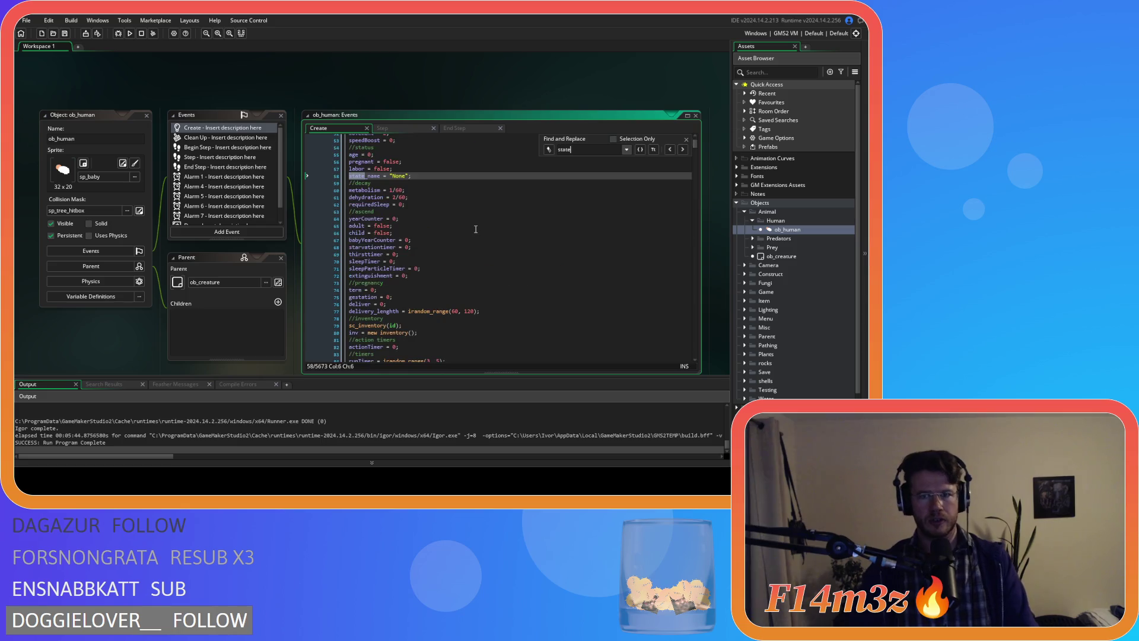
pyautogui.write('asleep')
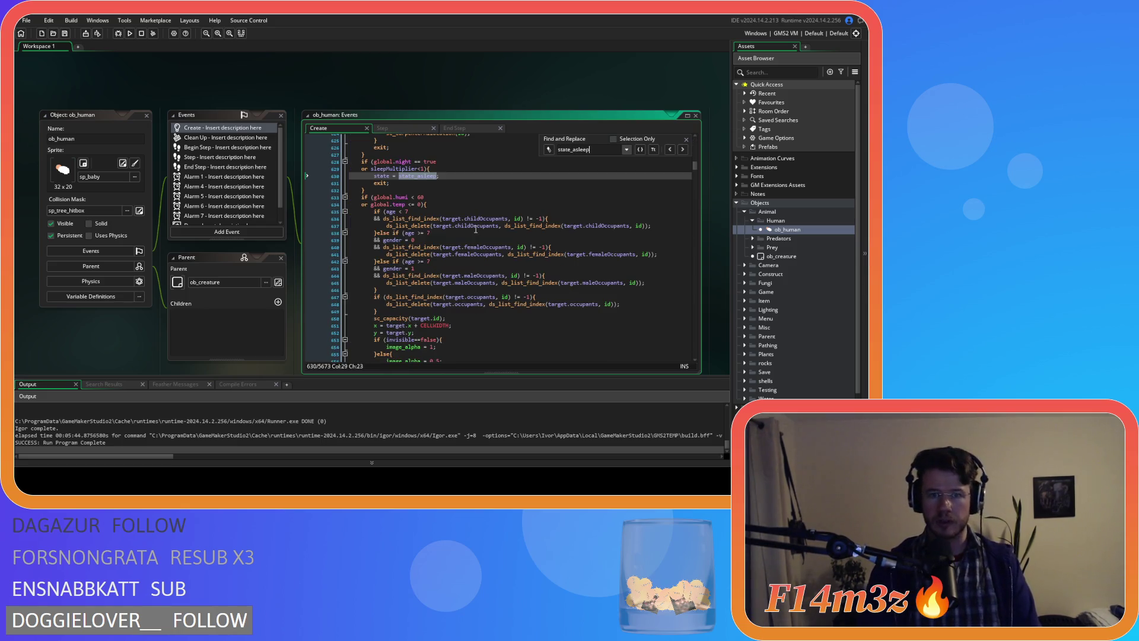
pyautogui.click(683, 149)
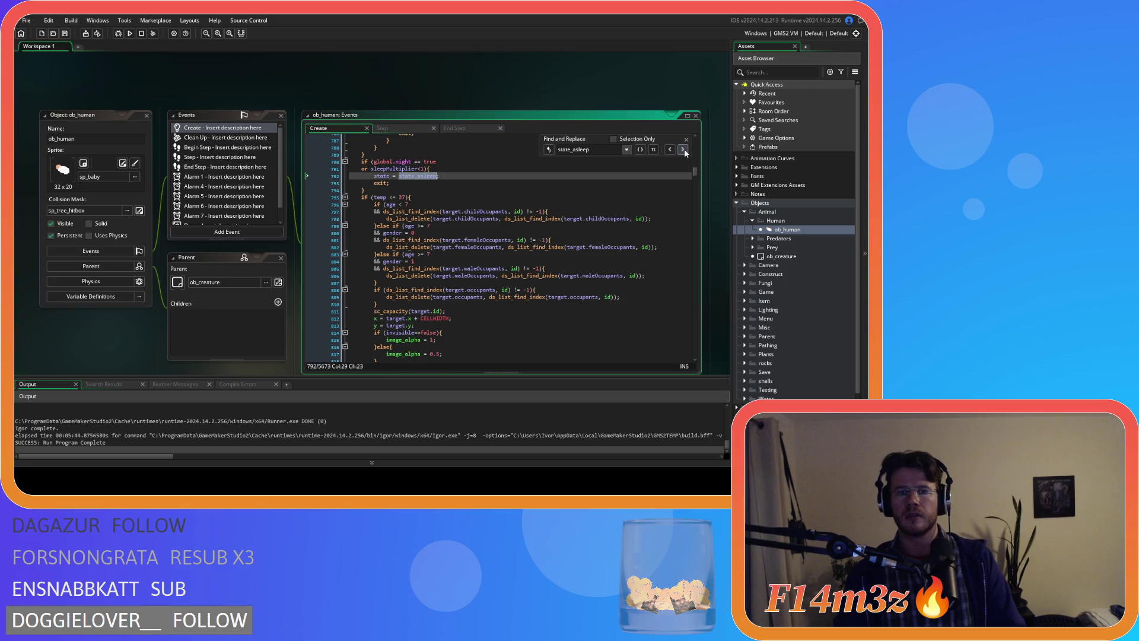
pyautogui.click(683, 149)
pyautogui.scroll(-5, 647, 219)
pyautogui.click(687, 140)
# Step: Scroll through the state function code around line 1147
pyautogui.scroll(-20, 549, 186)
pyautogui.scroll(-7, 549, 186)
pyautogui.click(494, 271)
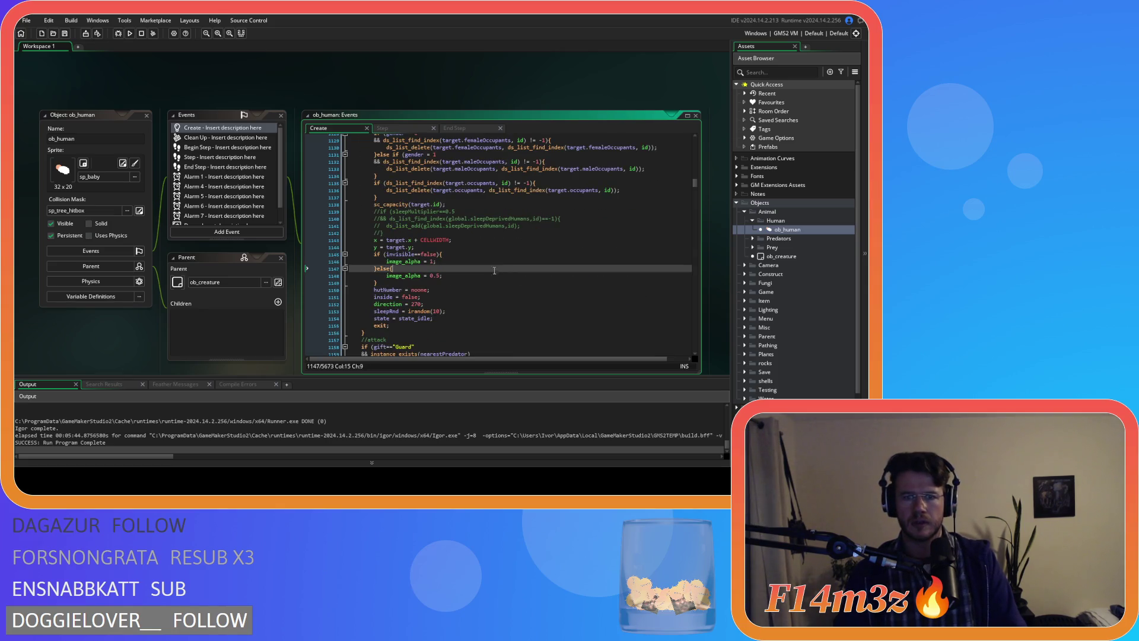
pyautogui.scroll(-2, 495, 271)
pyautogui.scroll(5, 494, 273)
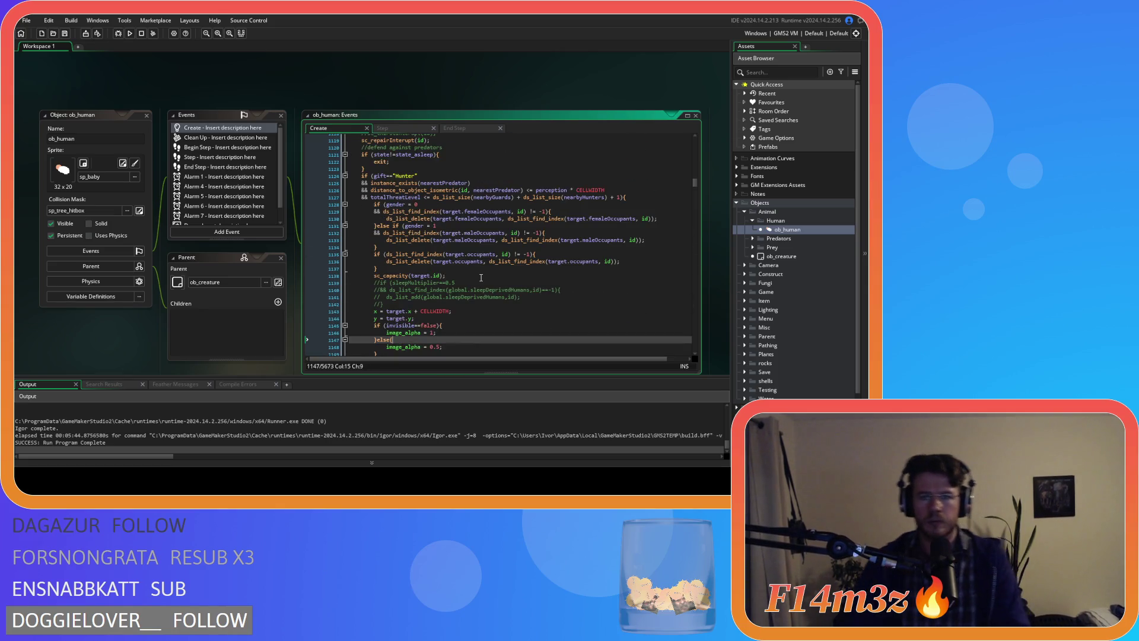
pyautogui.scroll(4, 481, 278)
pyautogui.scroll(20, 482, 277)
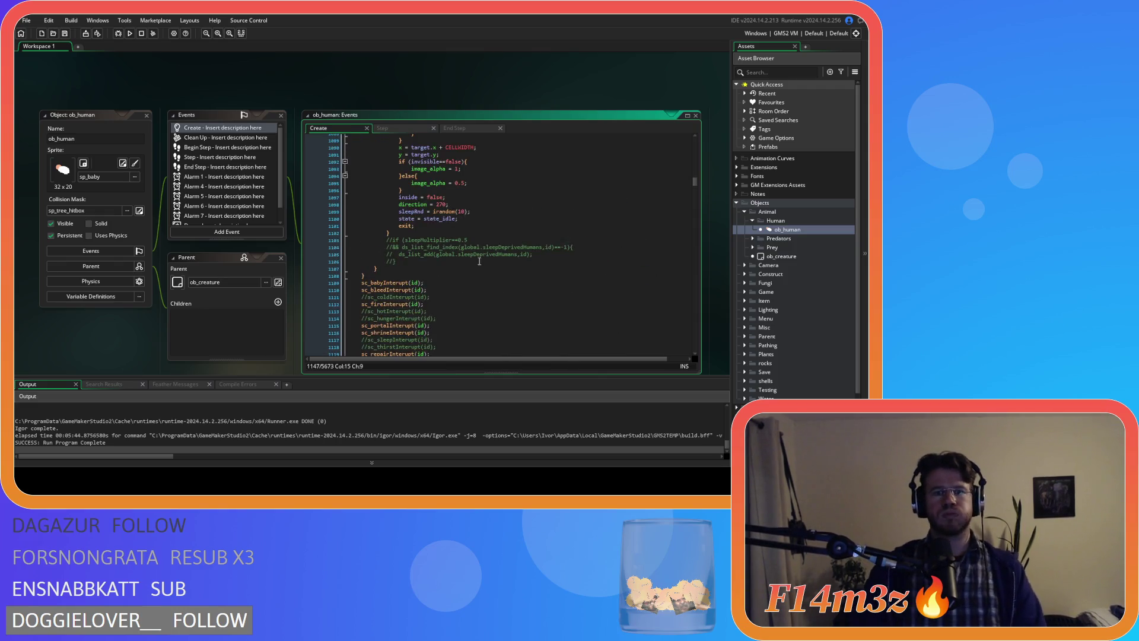
pyautogui.scroll(5, 467, 227)
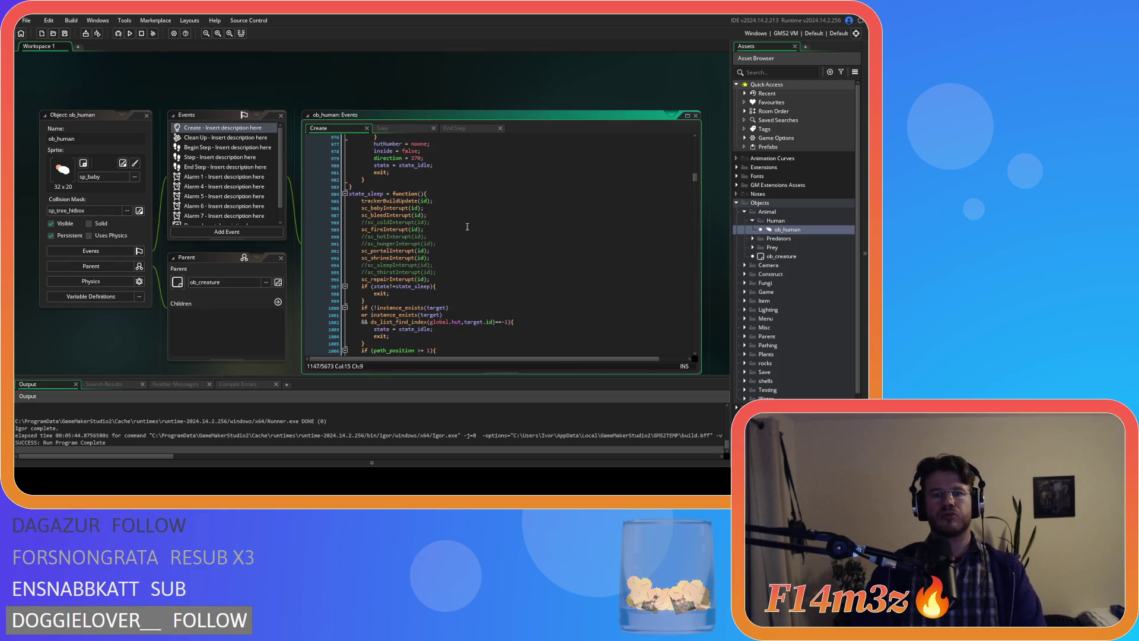
pyautogui.scroll(-9, 467, 227)
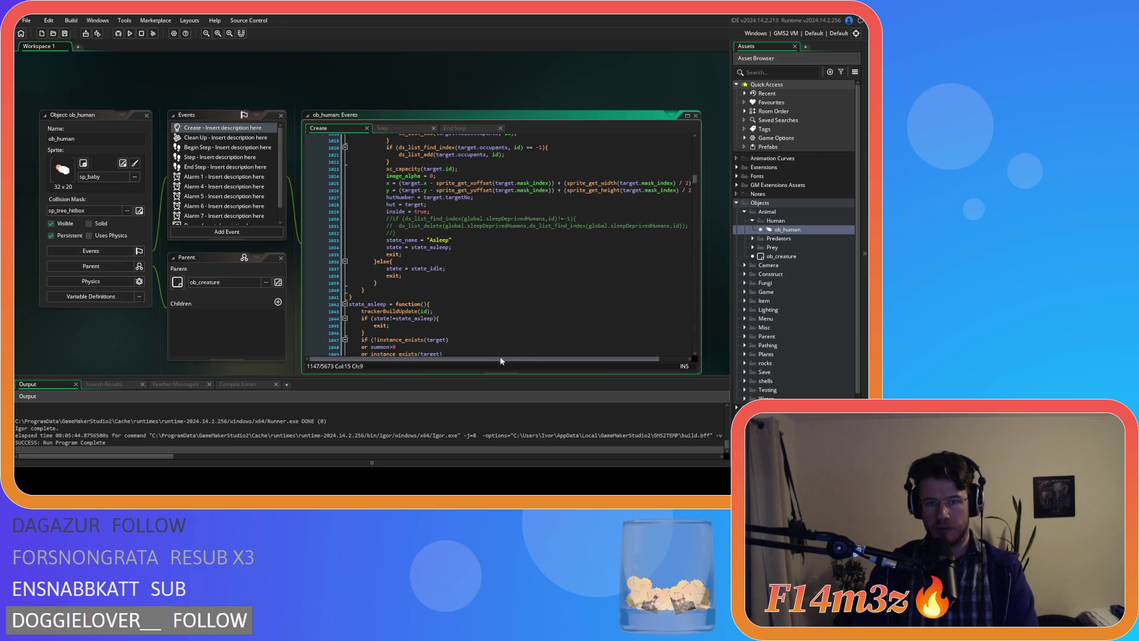
pyautogui.hscroll(2, 513, 360)
# Step: Remove the space before '>=' in line 1006's path_position check, then view the Step event
pyautogui.moveTo(513, 362); pyautogui.dragTo(533, 360)
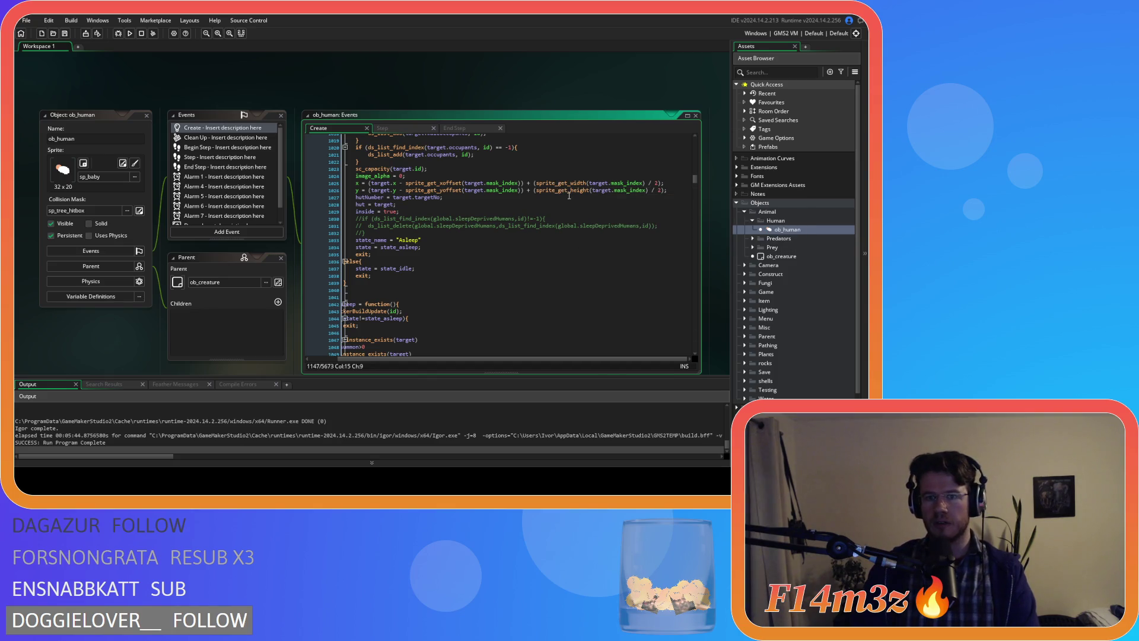
pyautogui.moveTo(420, 183)
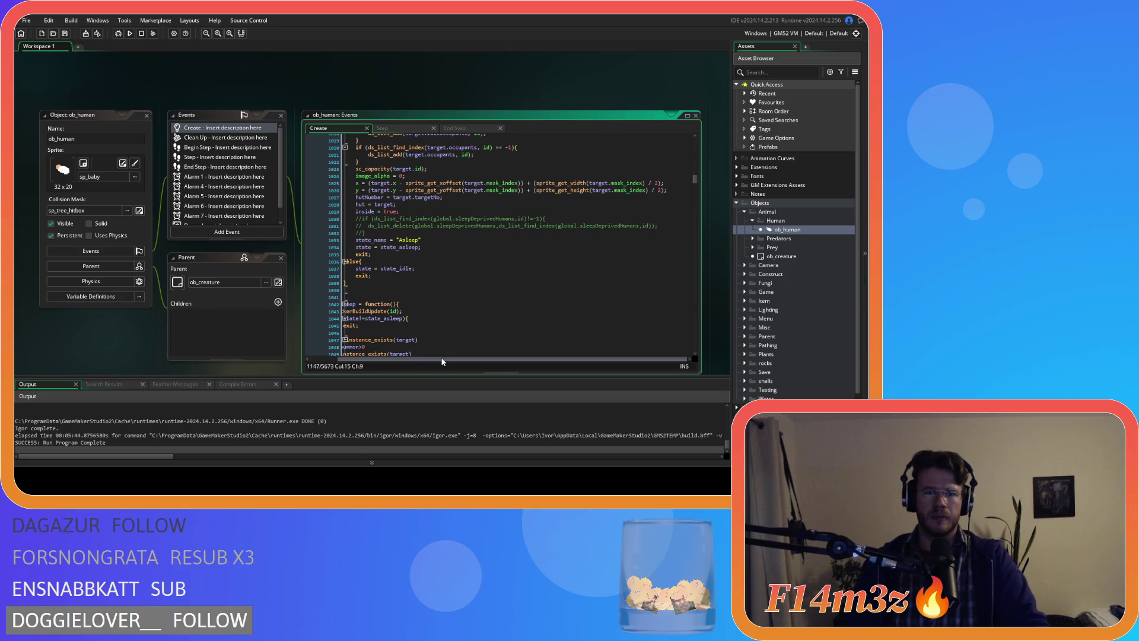
pyautogui.moveTo(427, 360); pyautogui.dragTo(350, 361)
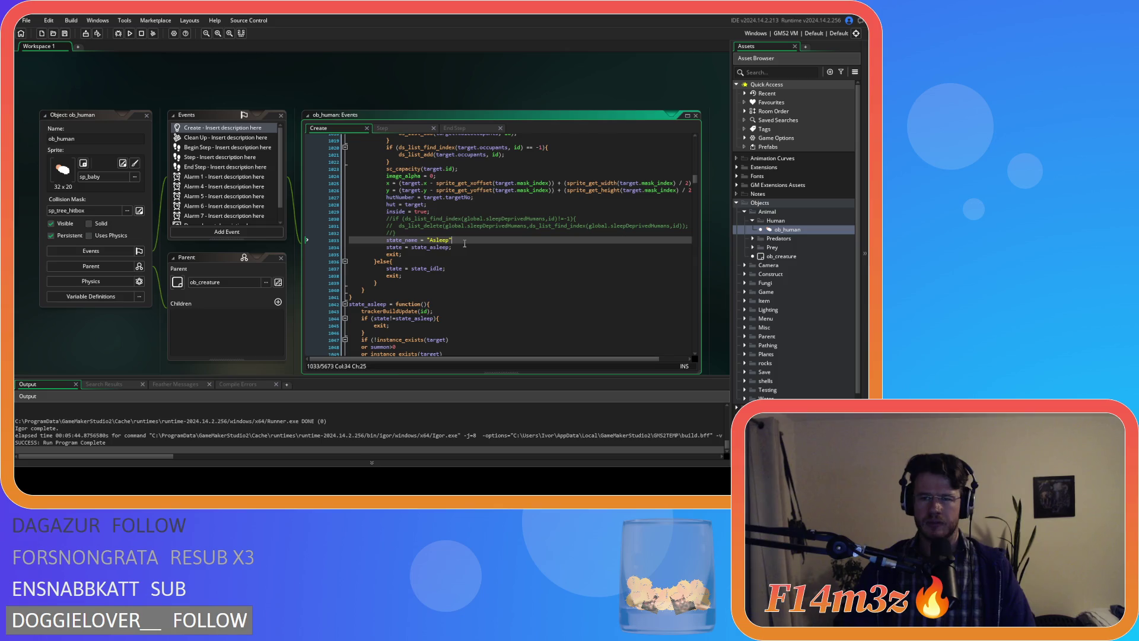
pyautogui.scroll(8, 464, 243)
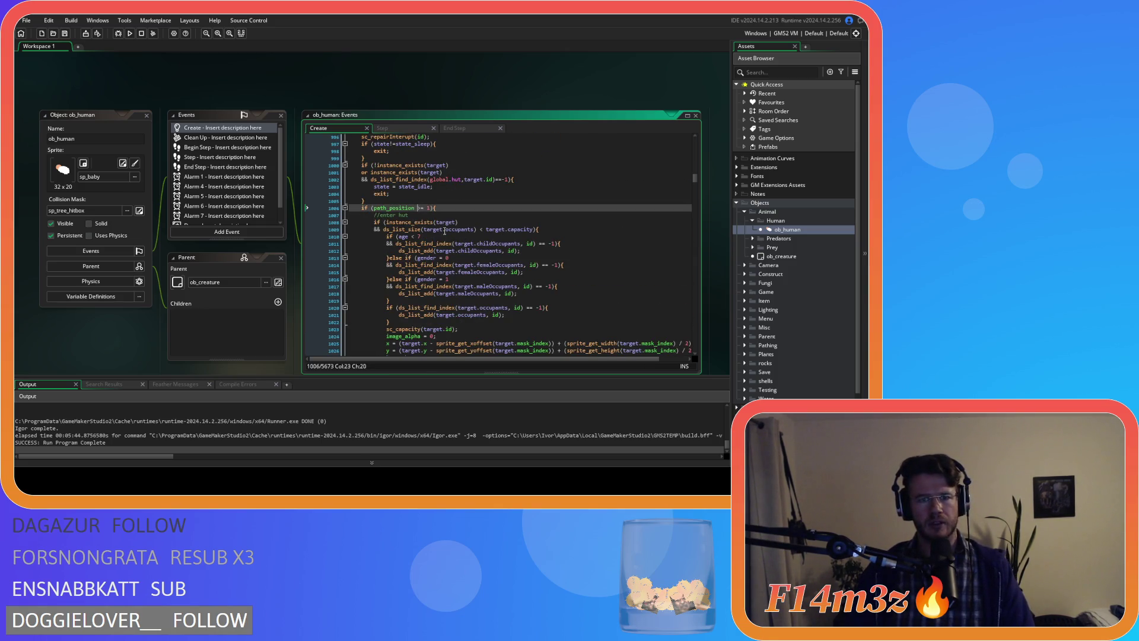
pyautogui.press('BackSpace')
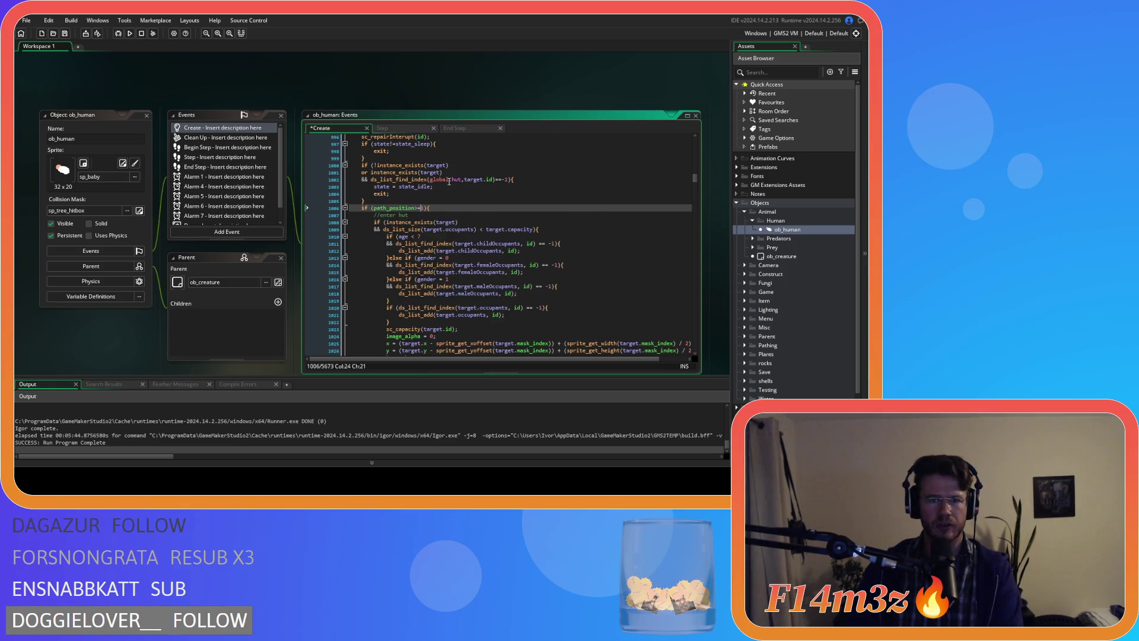
pyautogui.click(390, 127)
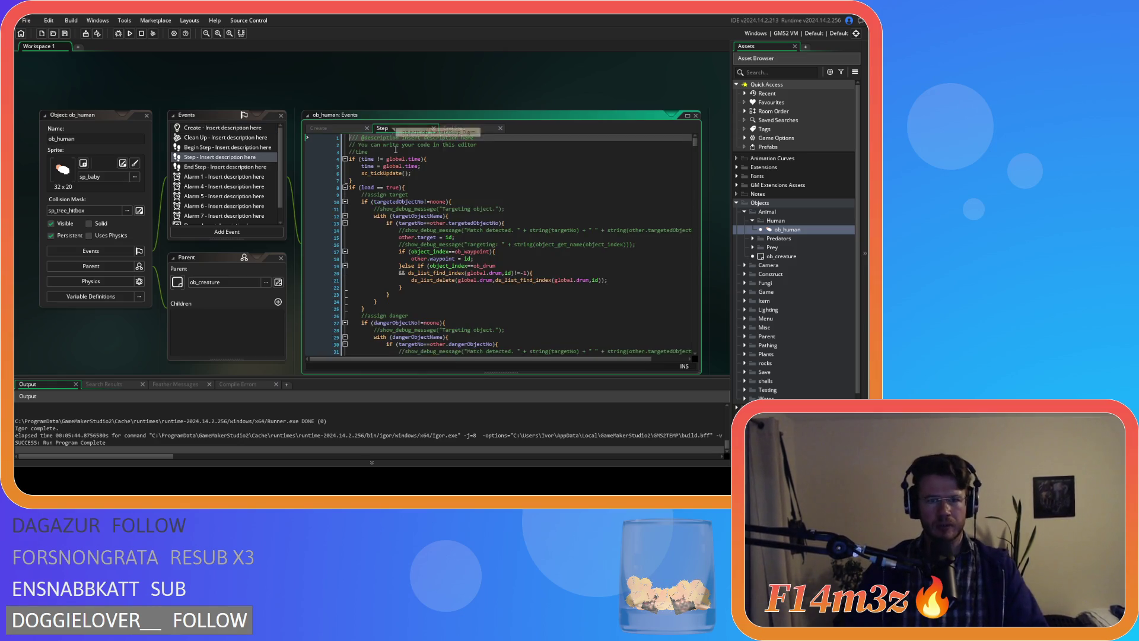
# Step: Scroll down the Step code to the hut = target assignment lines
pyautogui.scroll(-19, 428, 220)
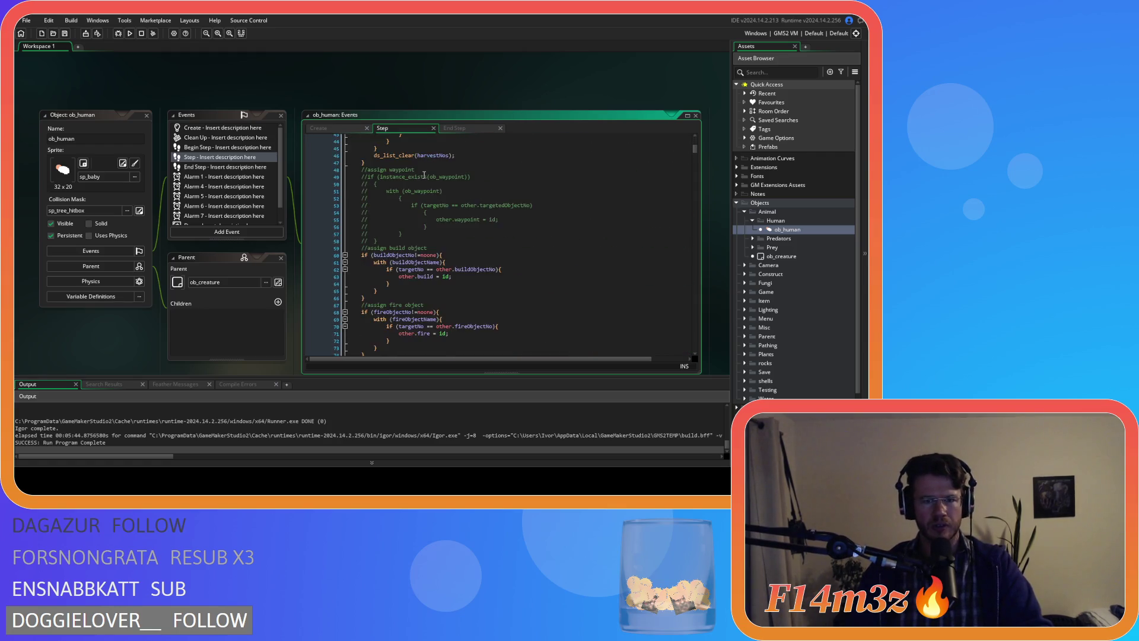
pyautogui.scroll(-3, 427, 178)
pyautogui.scroll(-7, 427, 178)
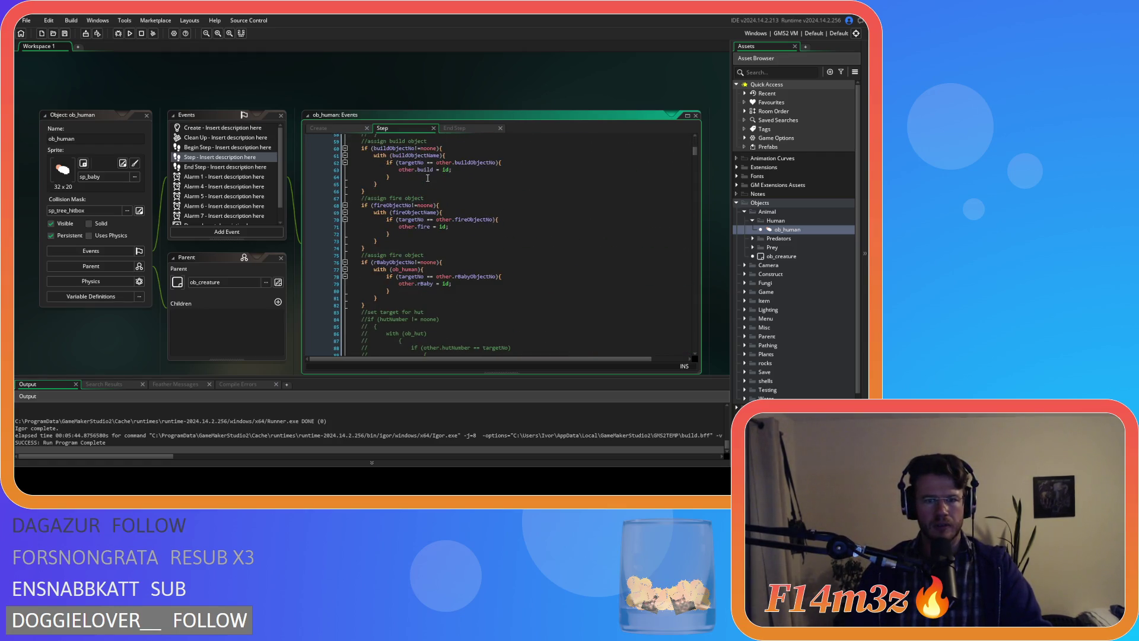
pyautogui.scroll(-11, 508, 241)
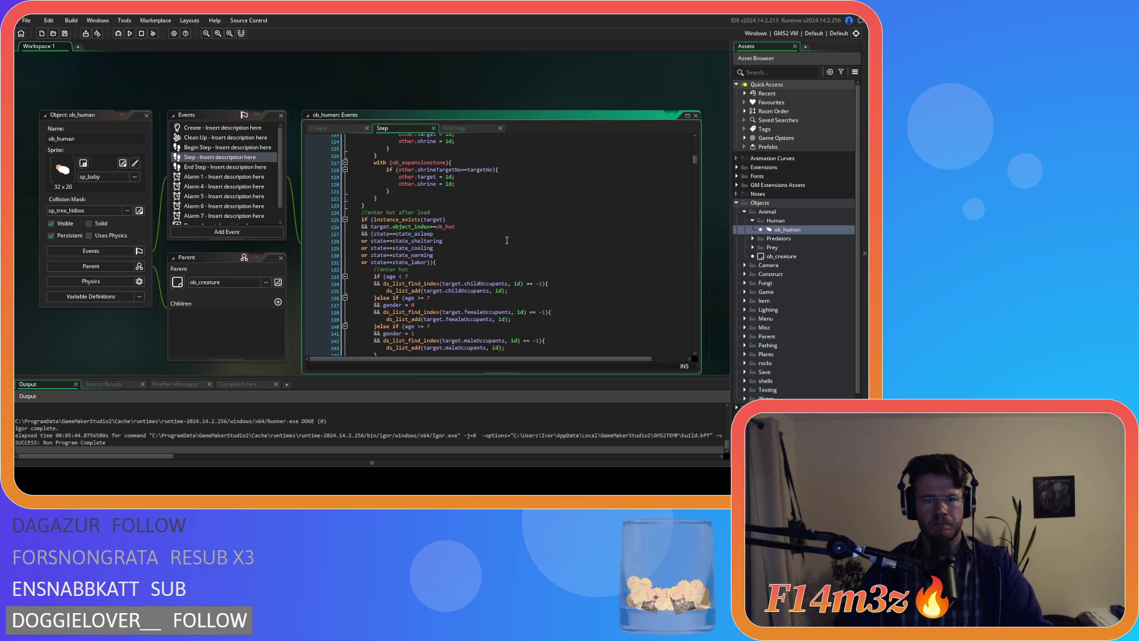
pyautogui.click(438, 177)
pyautogui.scroll(-3, 437, 177)
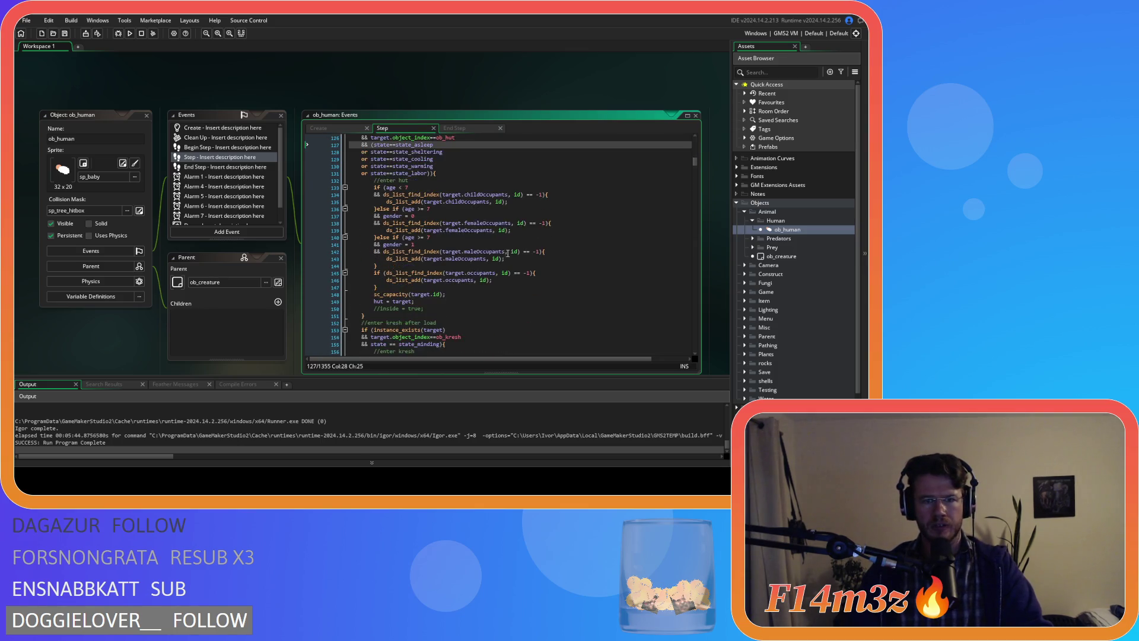
pyautogui.click(534, 265)
pyautogui.scroll(3, 538, 296)
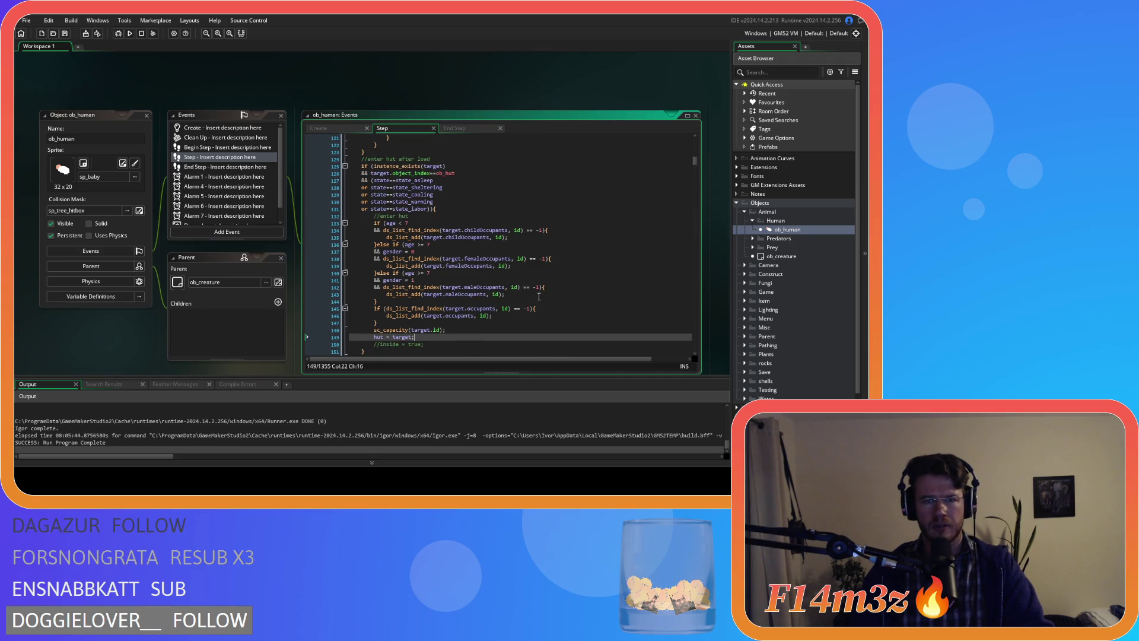
pyautogui.scroll(-3, 539, 297)
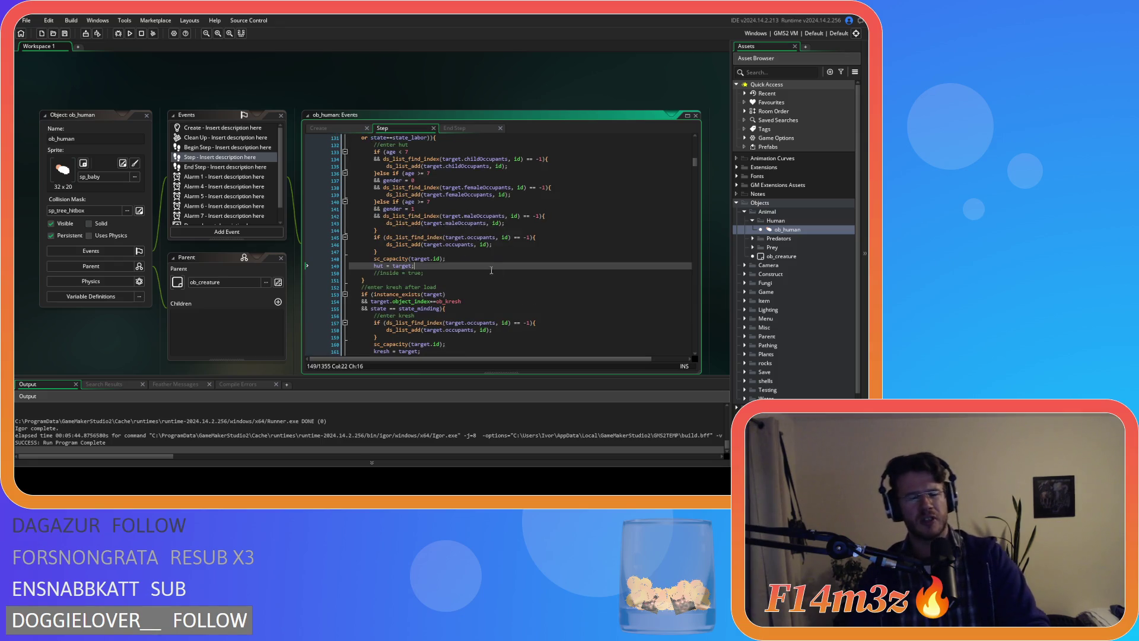
# Step: Make line 155 read state==state_minding and start a new build with F5
pyautogui.click(390, 308)
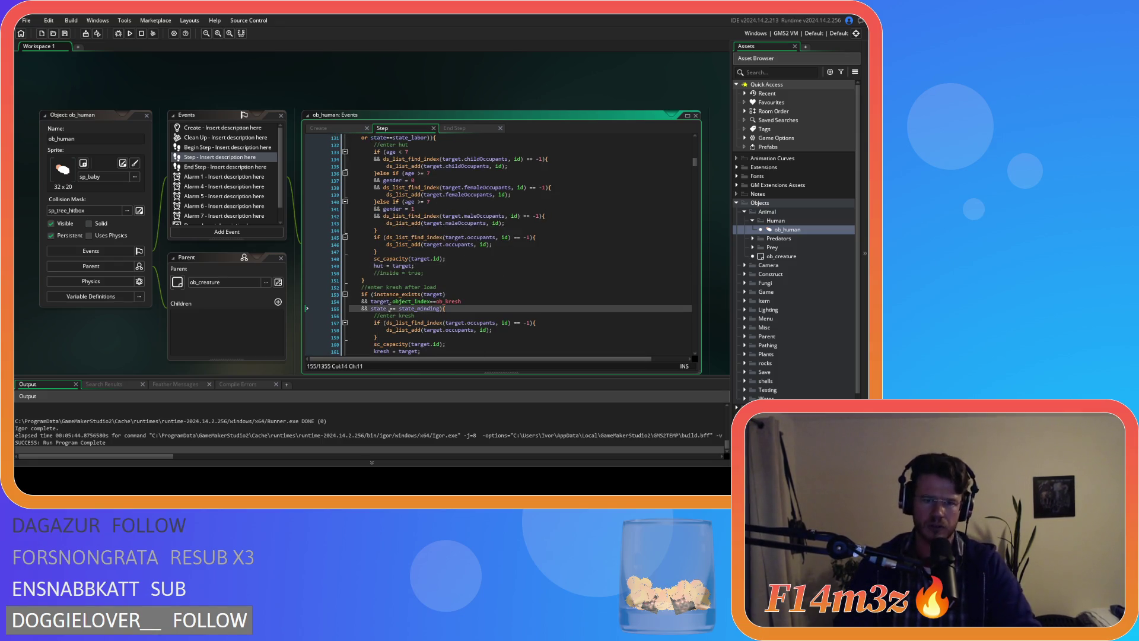
pyautogui.press('BackSpace')
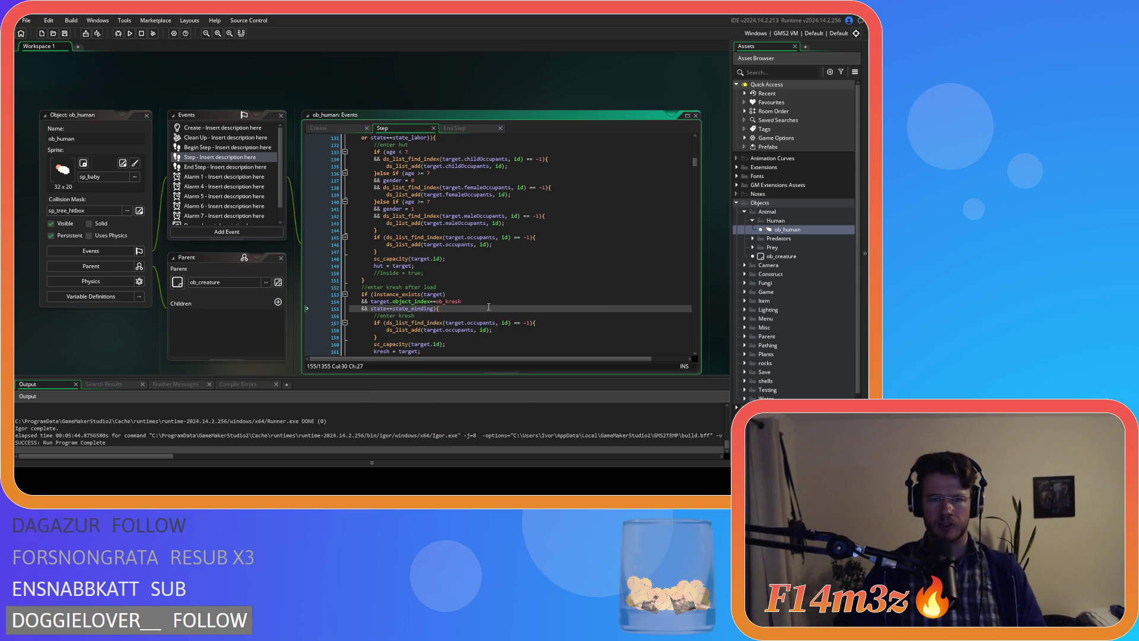
pyautogui.scroll(-4, 488, 307)
pyautogui.scroll(5, 488, 307)
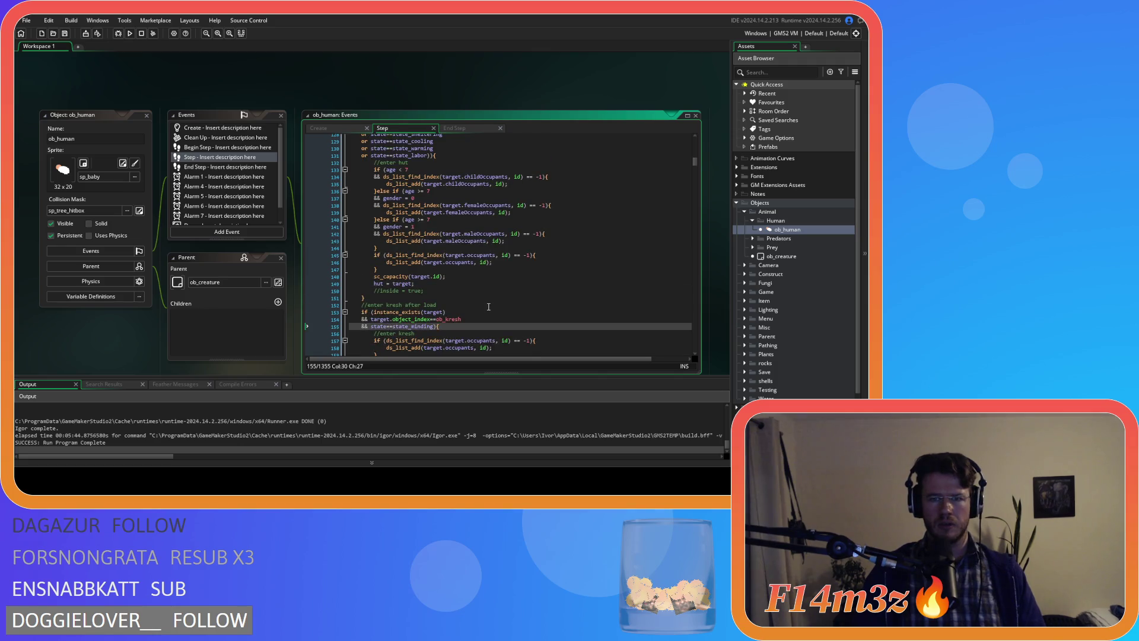
pyautogui.scroll(5, 488, 307)
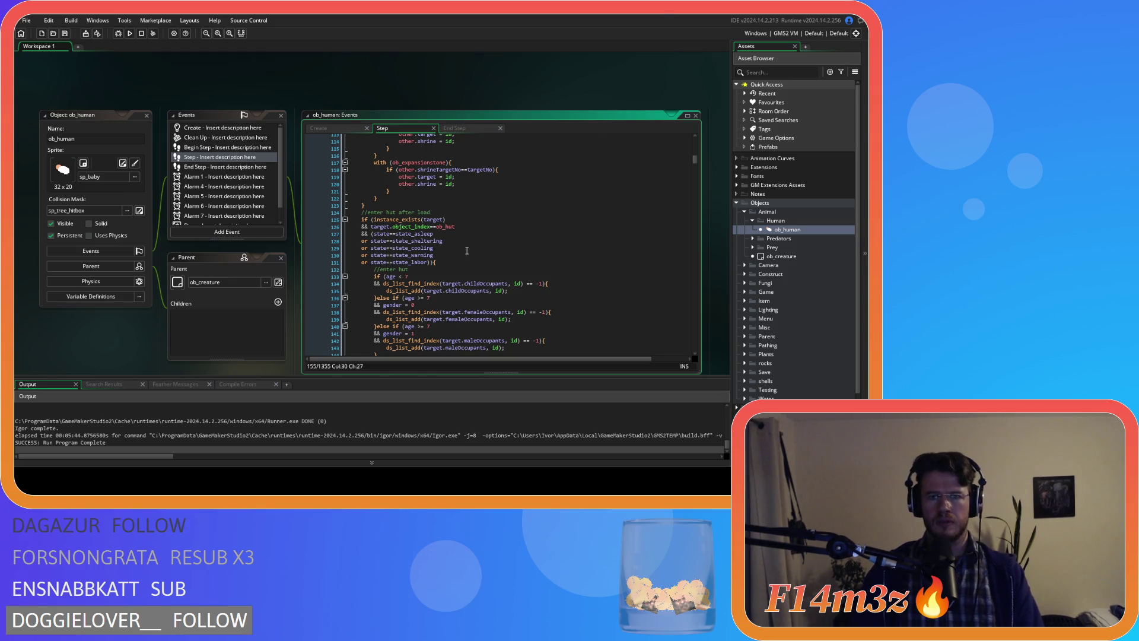
pyautogui.press('F5')
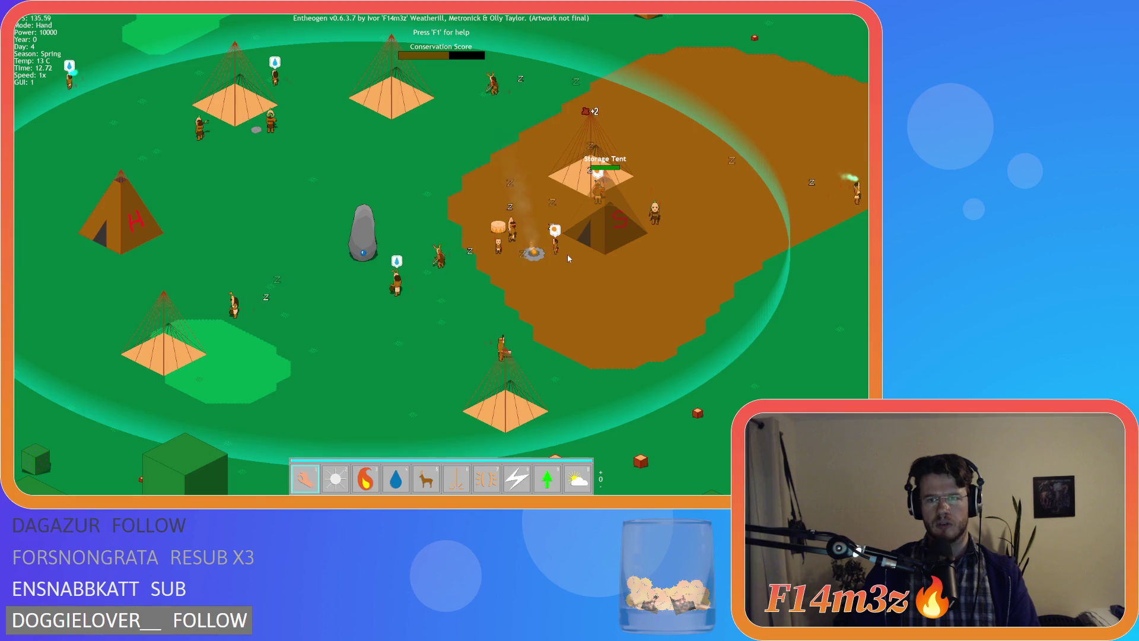
# Step: Zoom in and pan the camera toward the Storage Tent
pyautogui.scroll(5, 629, 250)
pyautogui.scroll(-3, 530, 240)
pyautogui.scroll(2, 479, 237)
pyautogui.scroll(3, 659, 218)
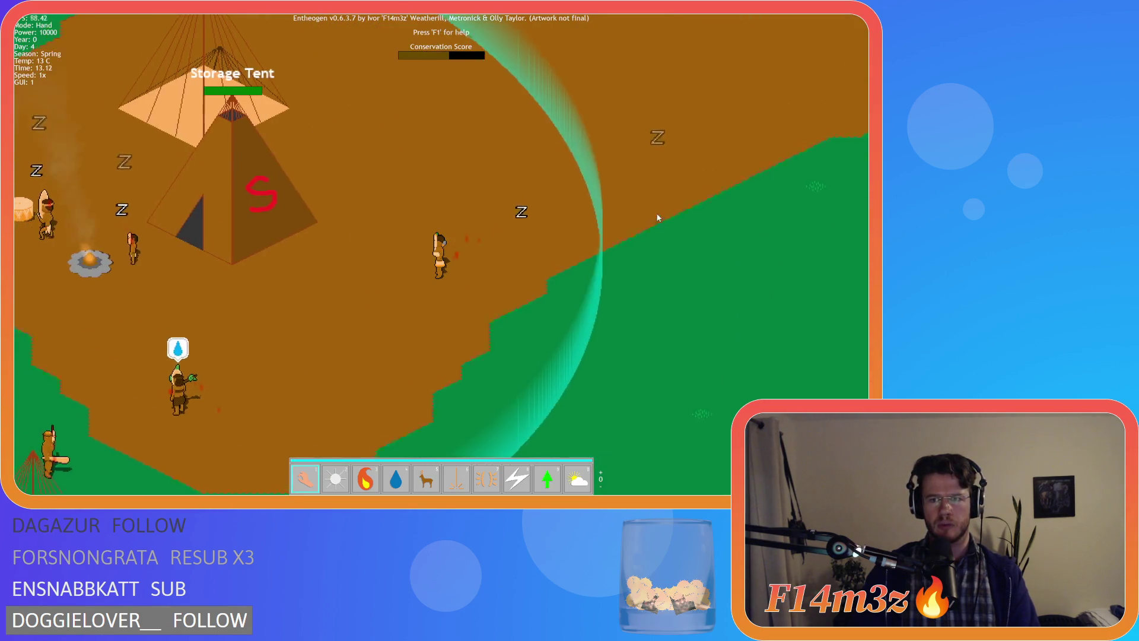
pyautogui.press('a')
pyautogui.press('w')
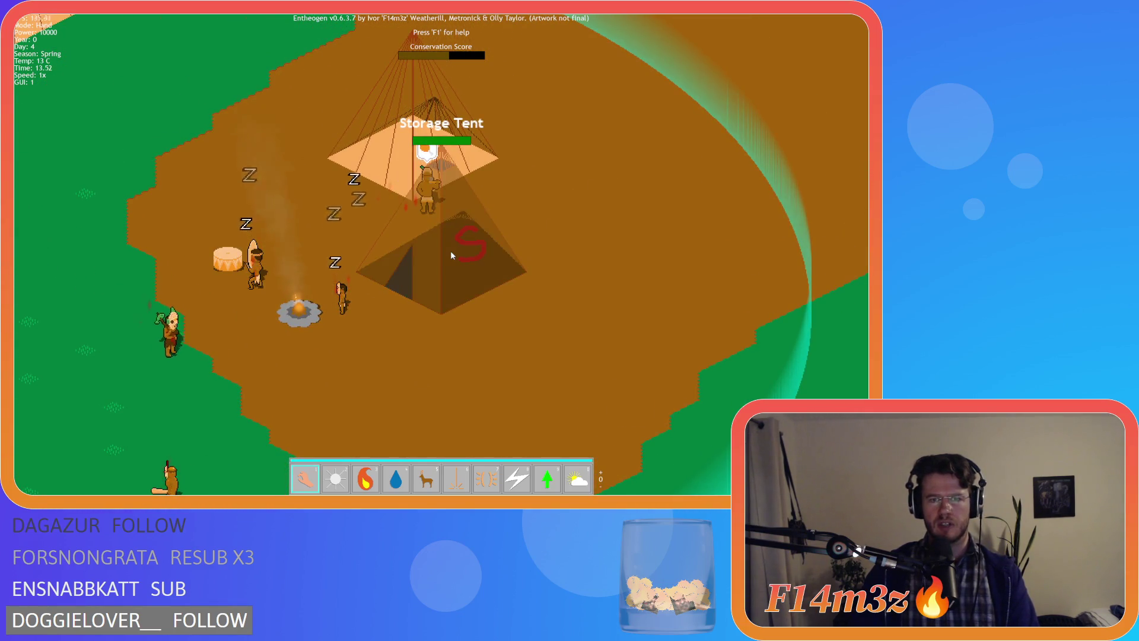
# Step: Pan across the camp, zoom out over the village, and open the H tent's tribe overview
pyautogui.press('a')
pyautogui.press('s')
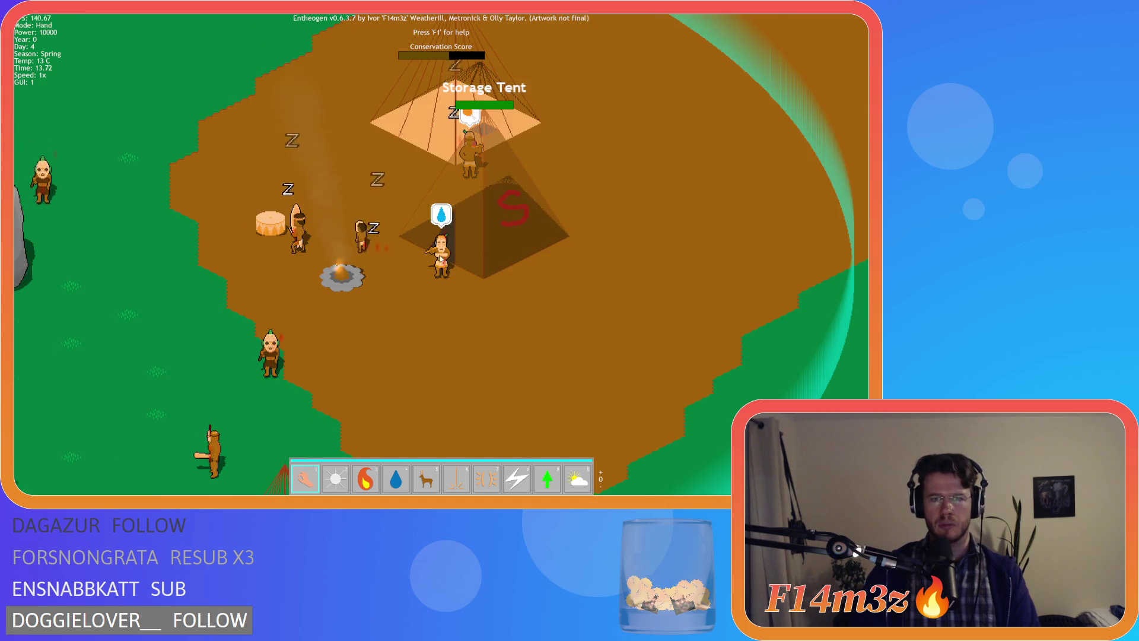
pyautogui.press('a')
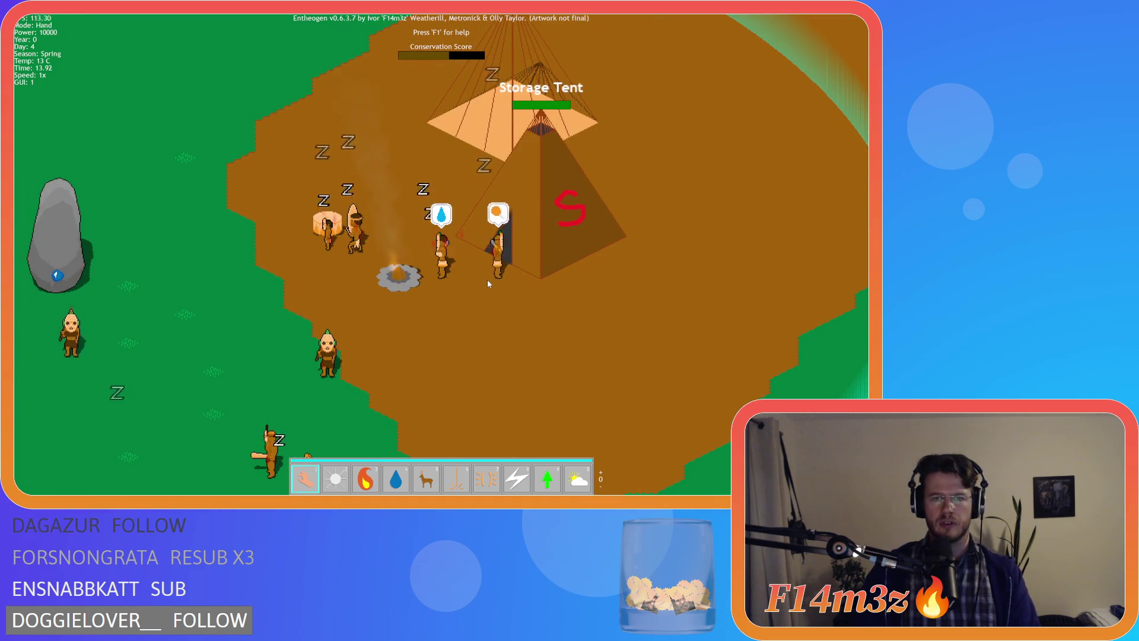
pyautogui.scroll(-5, 415, 276)
pyautogui.press('a')
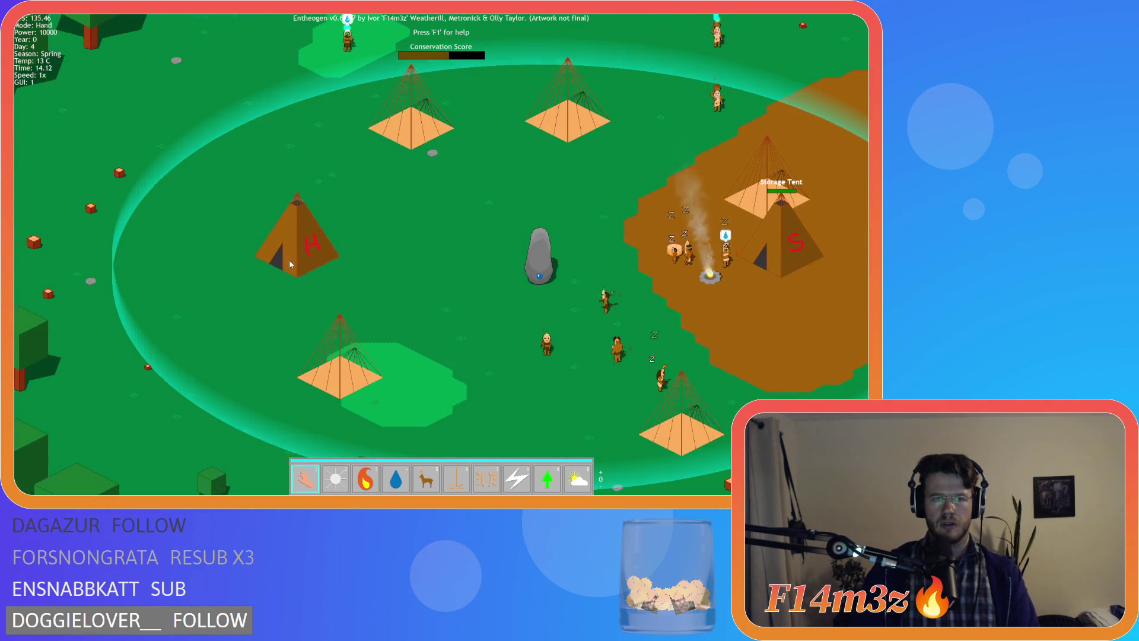
pyautogui.click(291, 263)
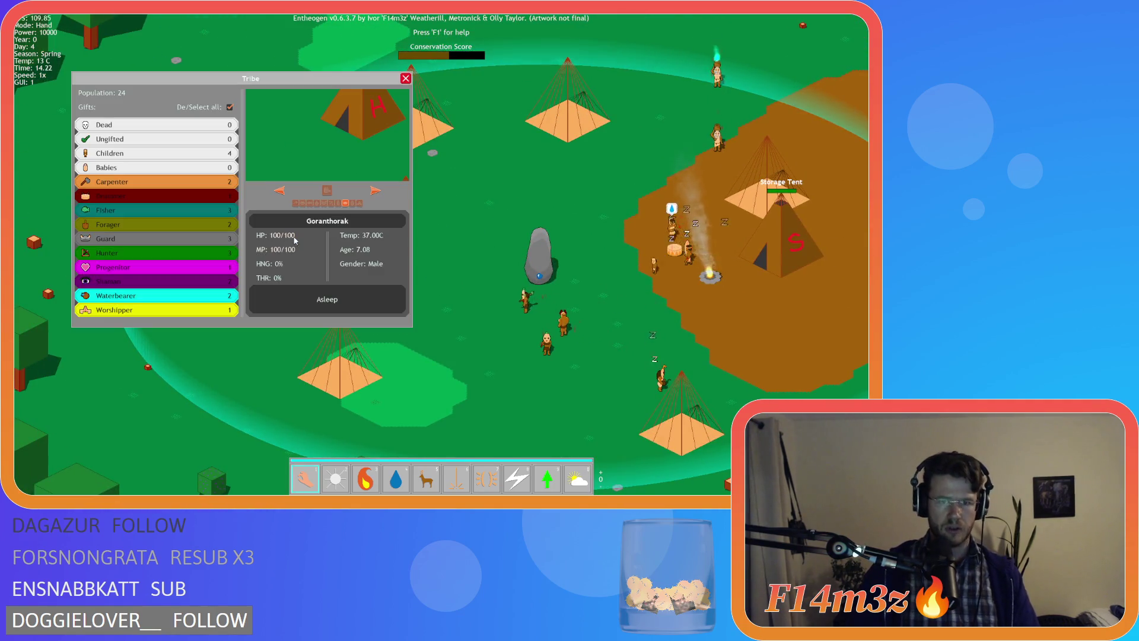
# Step: Cycle forward through three villagers, step back to Thunzitha, then close the Tribe window
pyautogui.press('a')
pyautogui.click(375, 191)
pyautogui.click(375, 191)
pyautogui.click(377, 191)
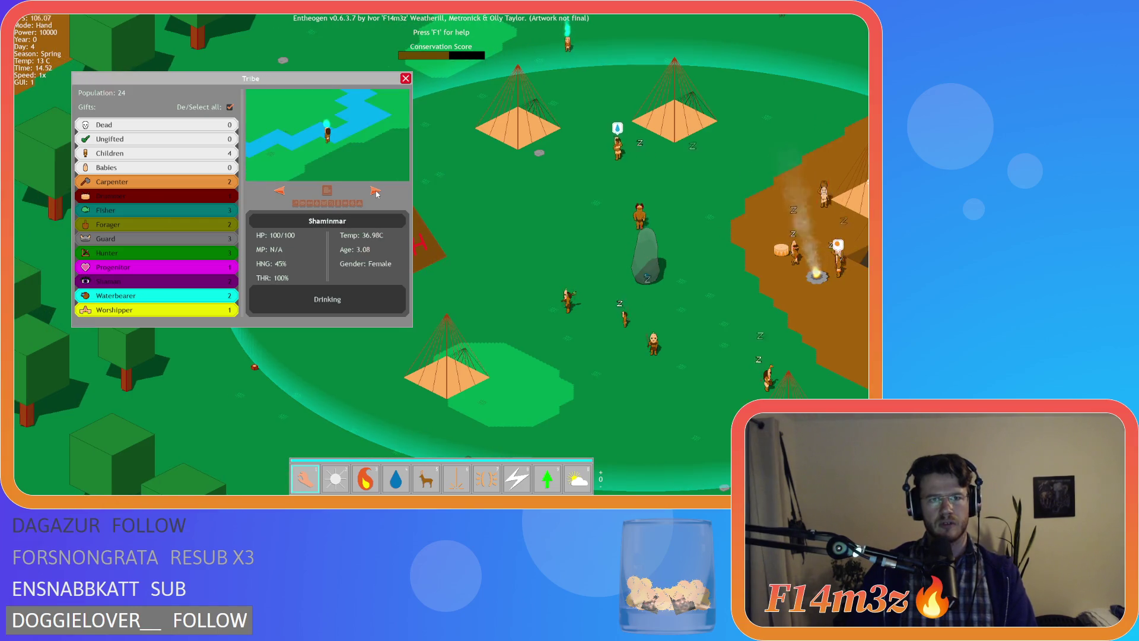
pyautogui.click(281, 190)
pyautogui.press('a')
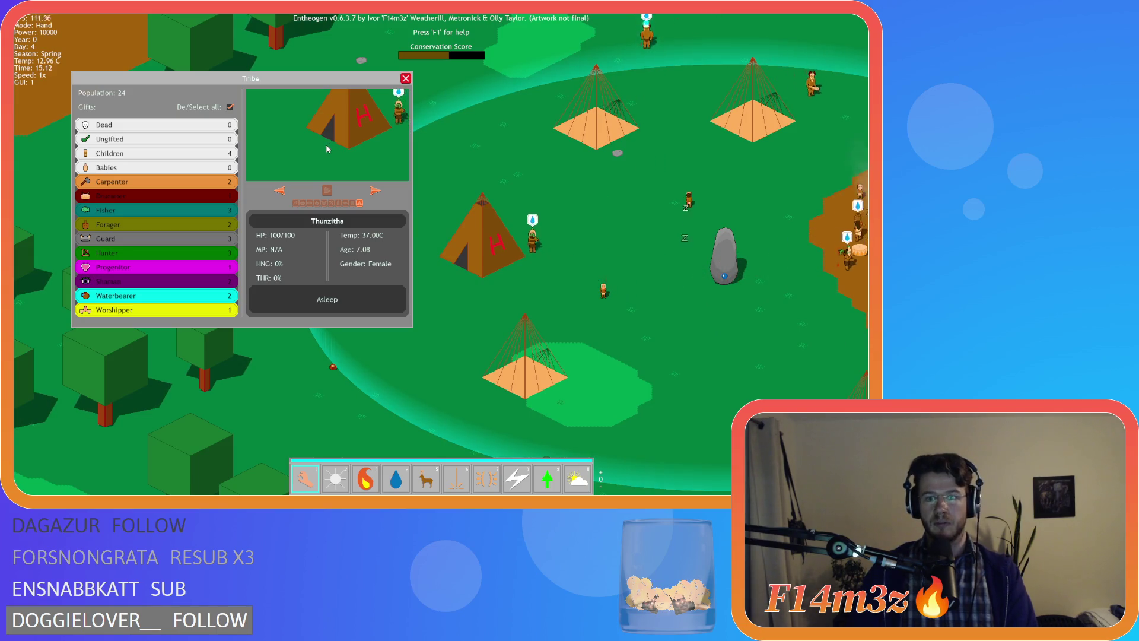
pyautogui.click(406, 78)
# Step: Run the game at up to 8x speed through the night, then return to 1x
pyautogui.press('d')
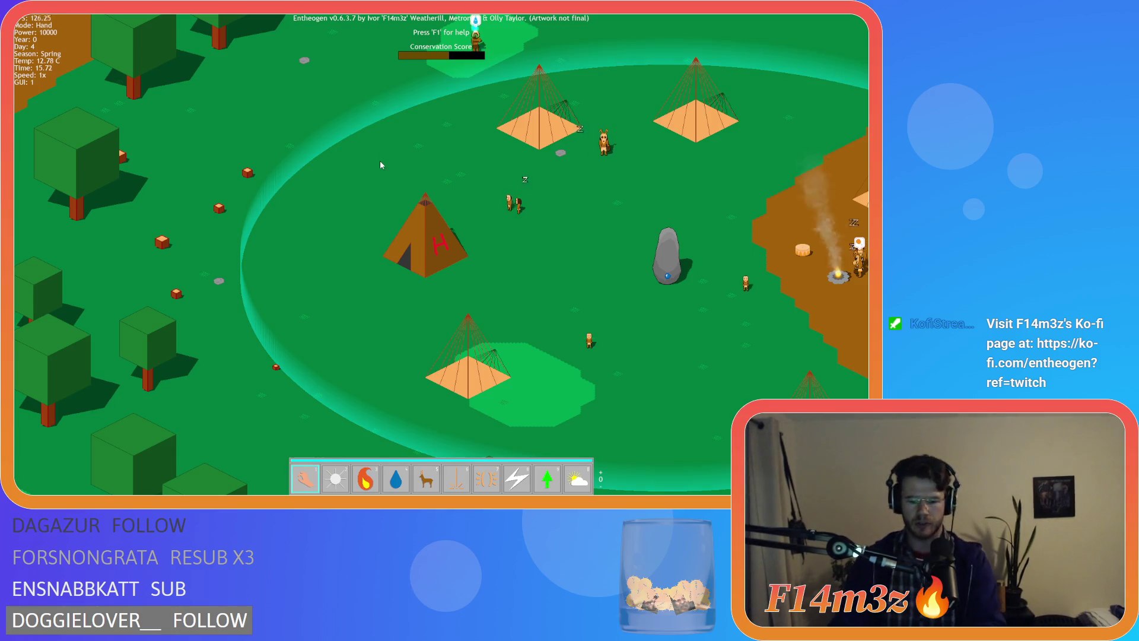
pyautogui.press('+')
pyautogui.press('+')
pyautogui.press('+')
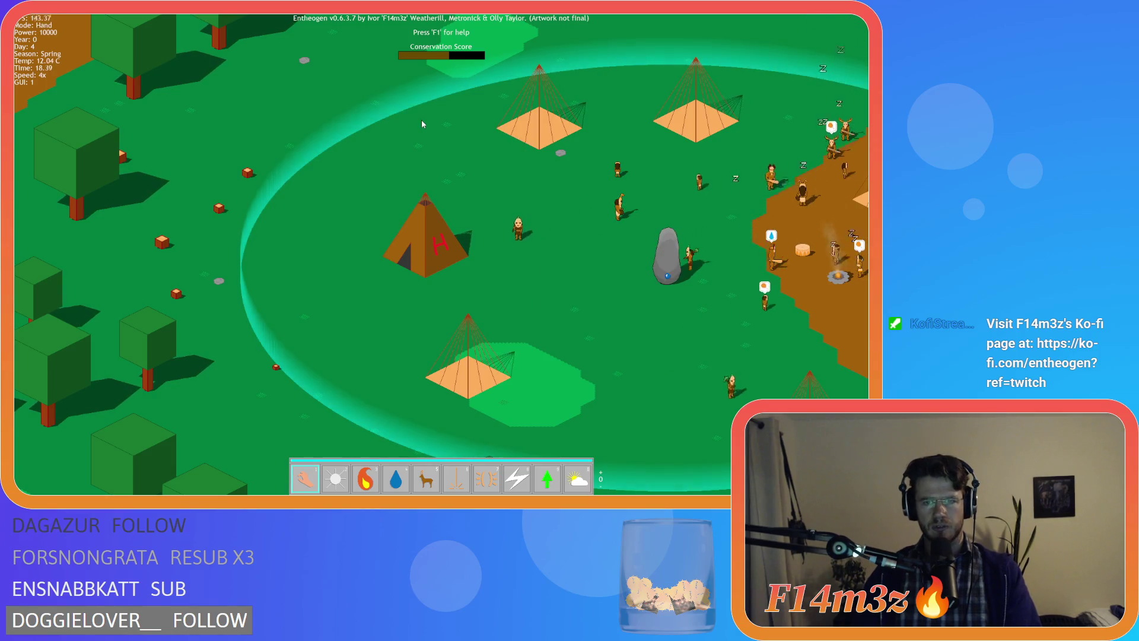
pyautogui.press('-')
pyautogui.press('-')
pyautogui.press('+')
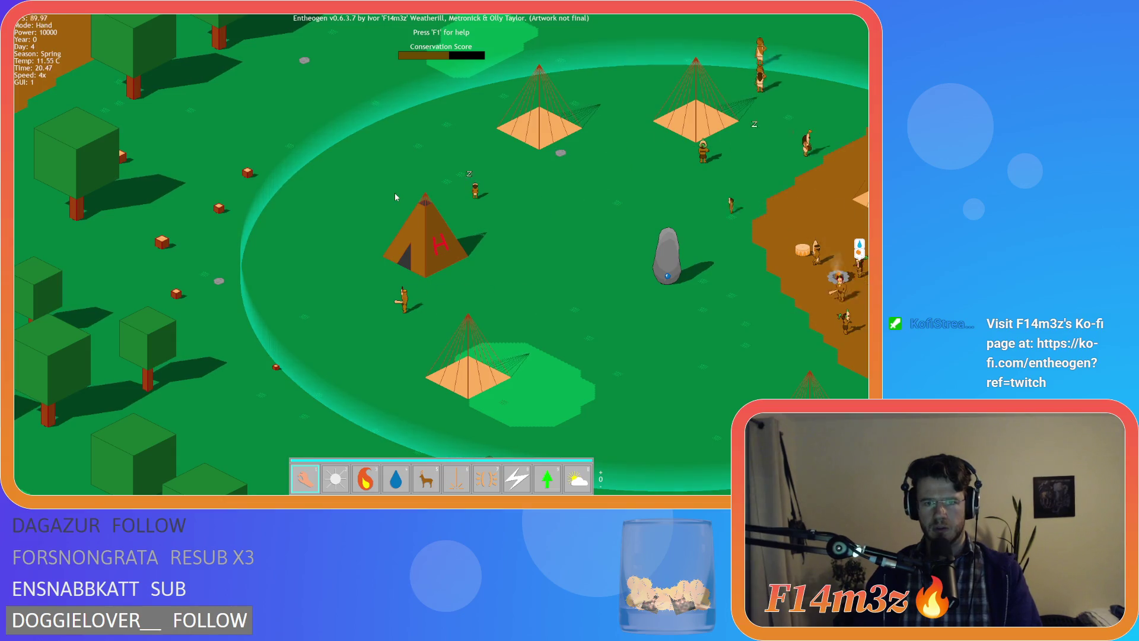
pyautogui.press('-')
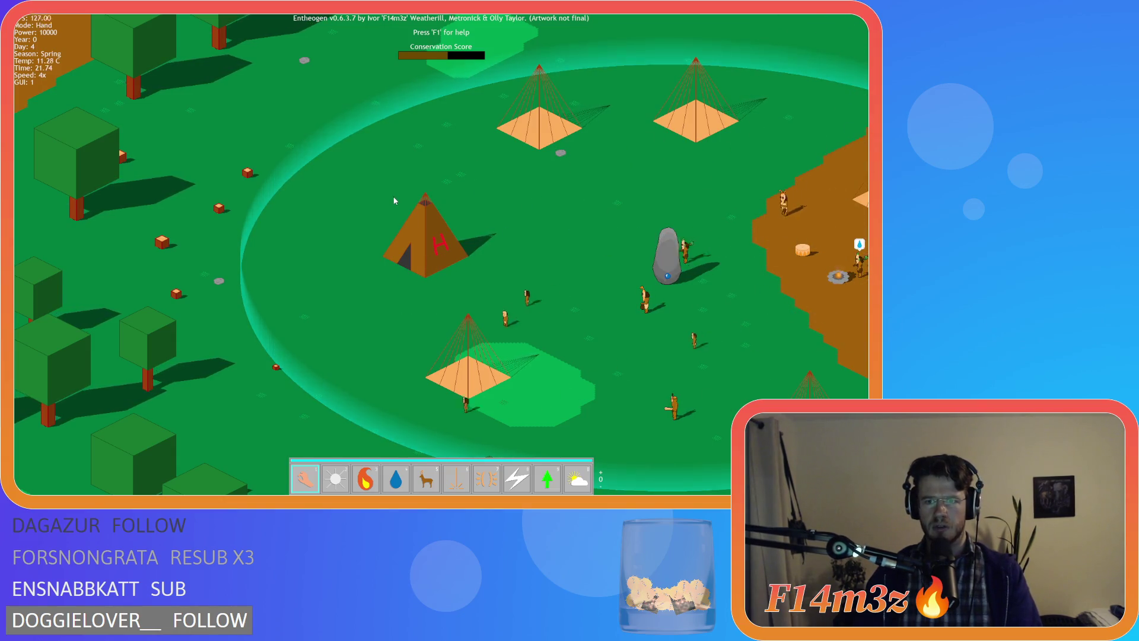
pyautogui.press('+')
pyautogui.press('+')
pyautogui.press('+')
pyautogui.press('+')
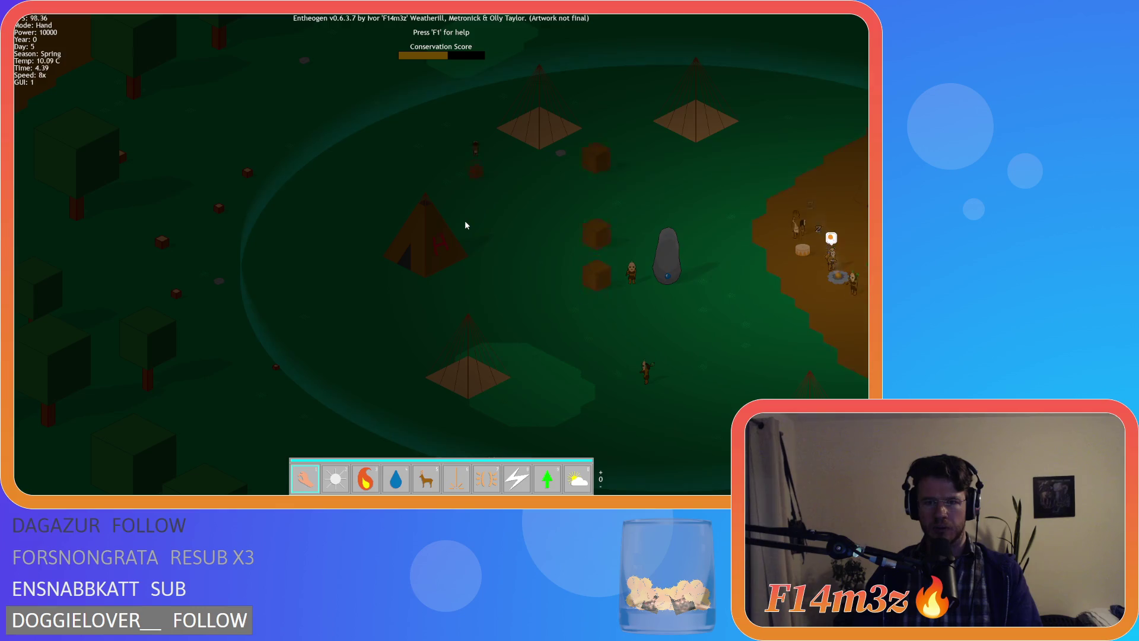
pyautogui.press('-')
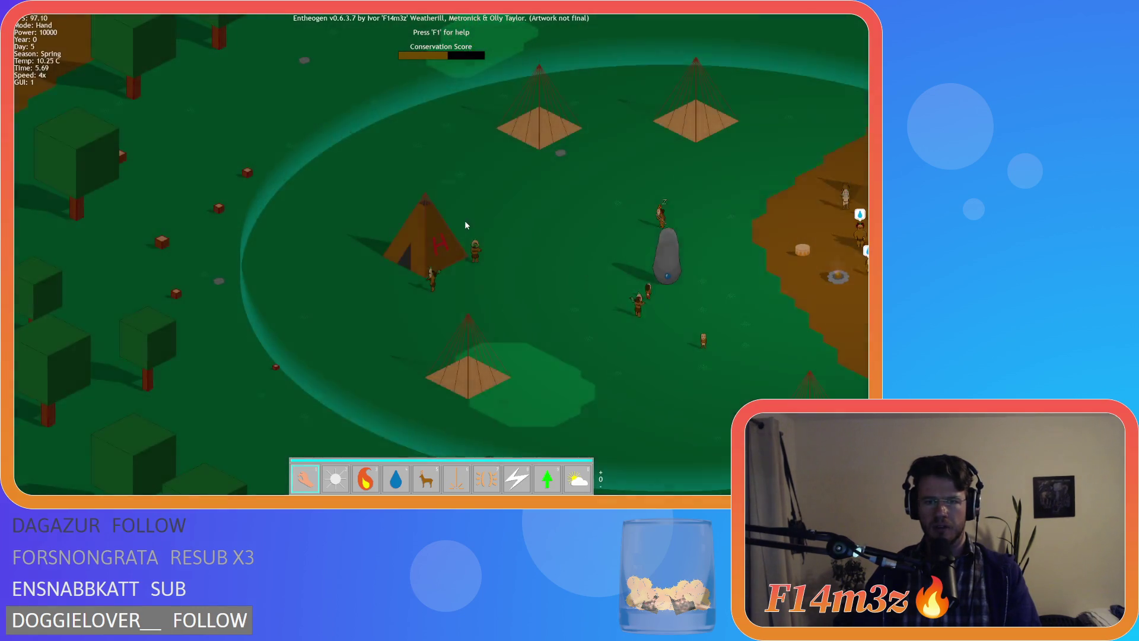
pyautogui.press('-')
pyautogui.press('-')
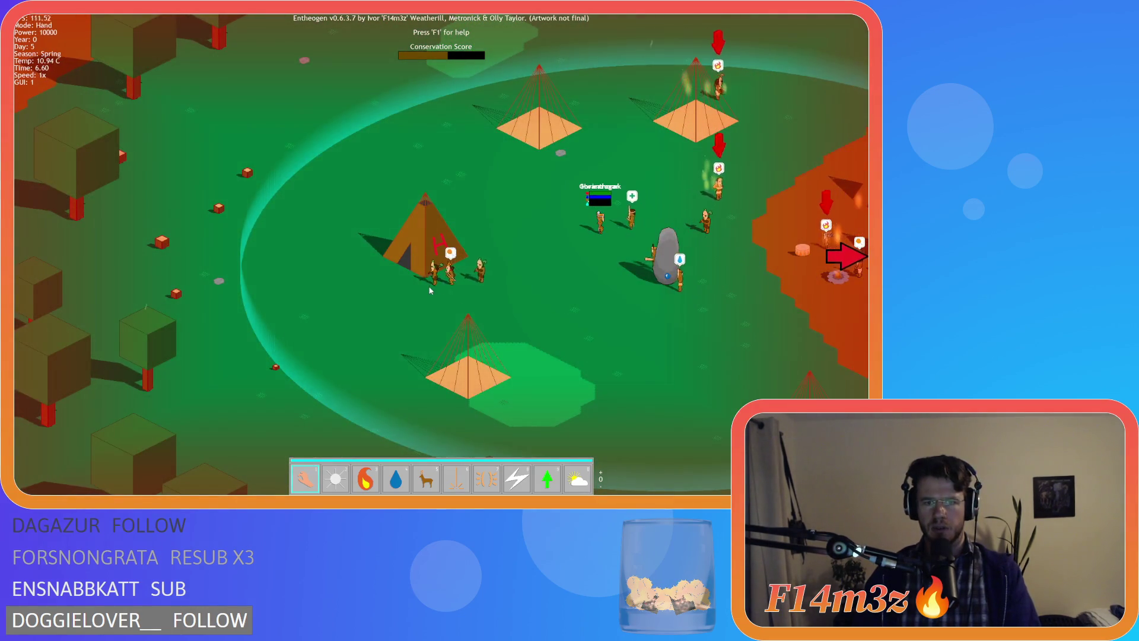
pyautogui.scroll(5, 425, 276)
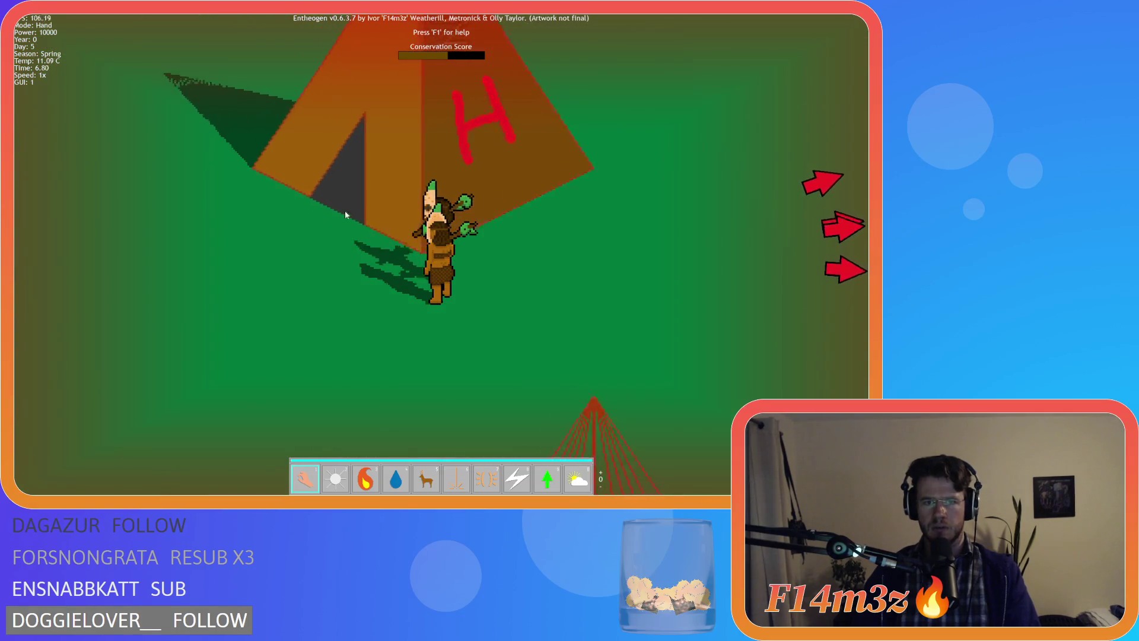
pyautogui.moveTo(346, 215); pyautogui.dragTo(425, 220)
pyautogui.scroll(-5, 458, 227)
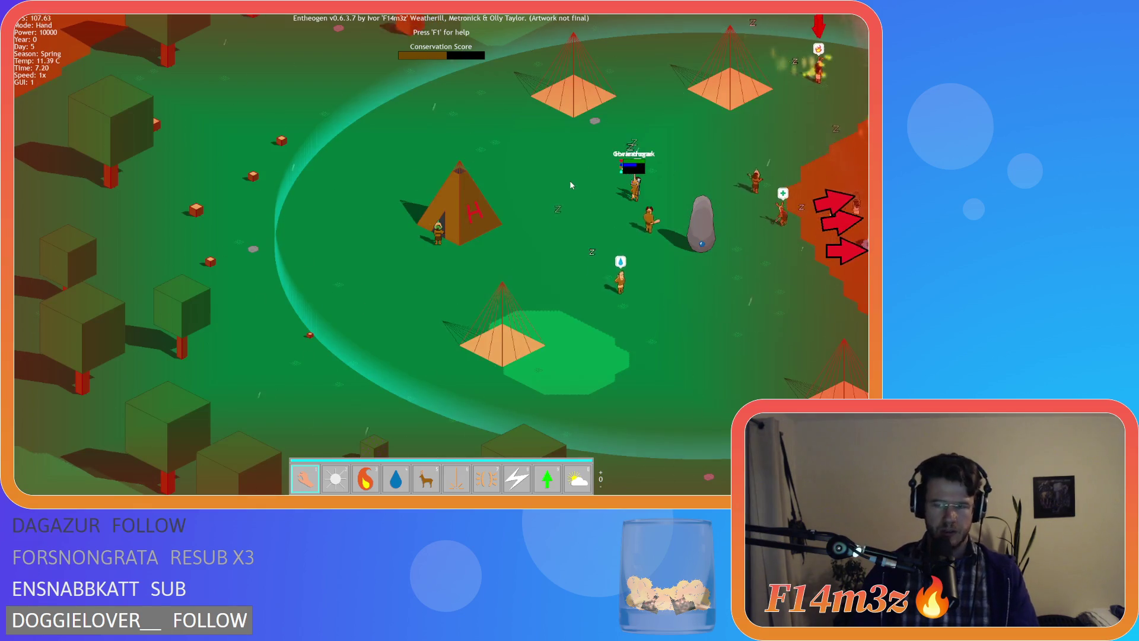
pyautogui.moveTo(570, 180); pyautogui.dragTo(340, 223)
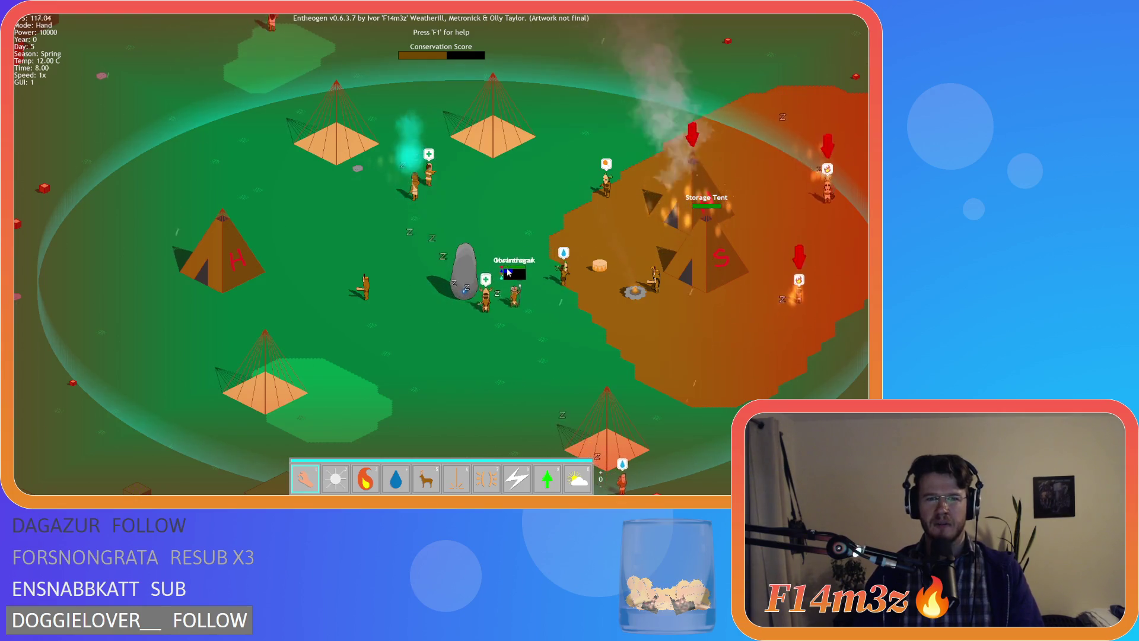
pyautogui.press('4')
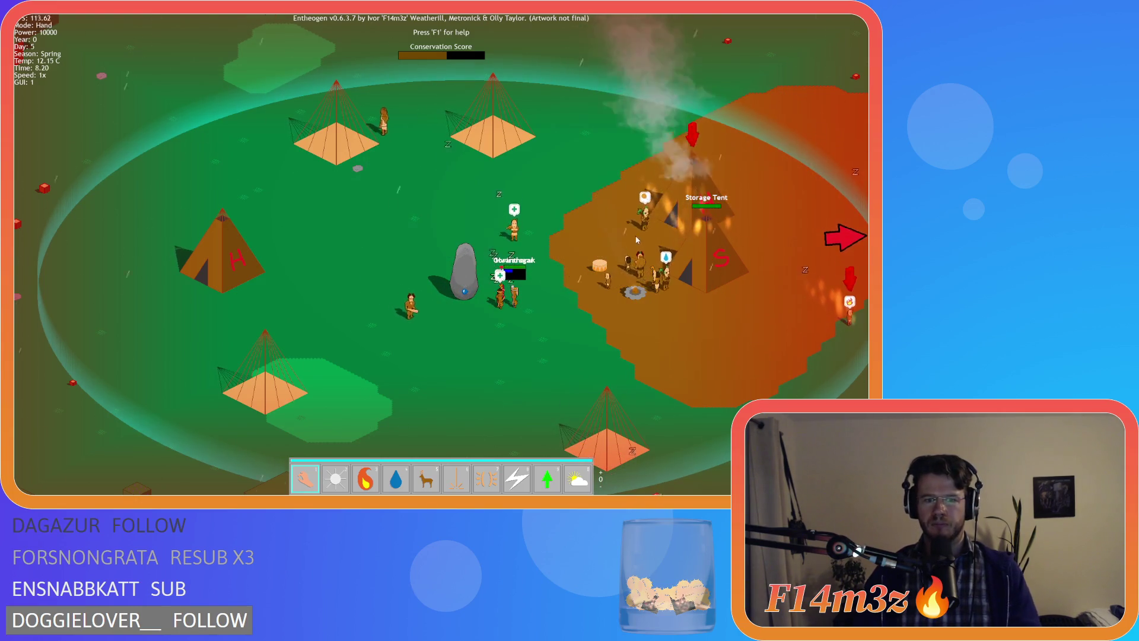
pyautogui.click(639, 259)
pyautogui.press('1')
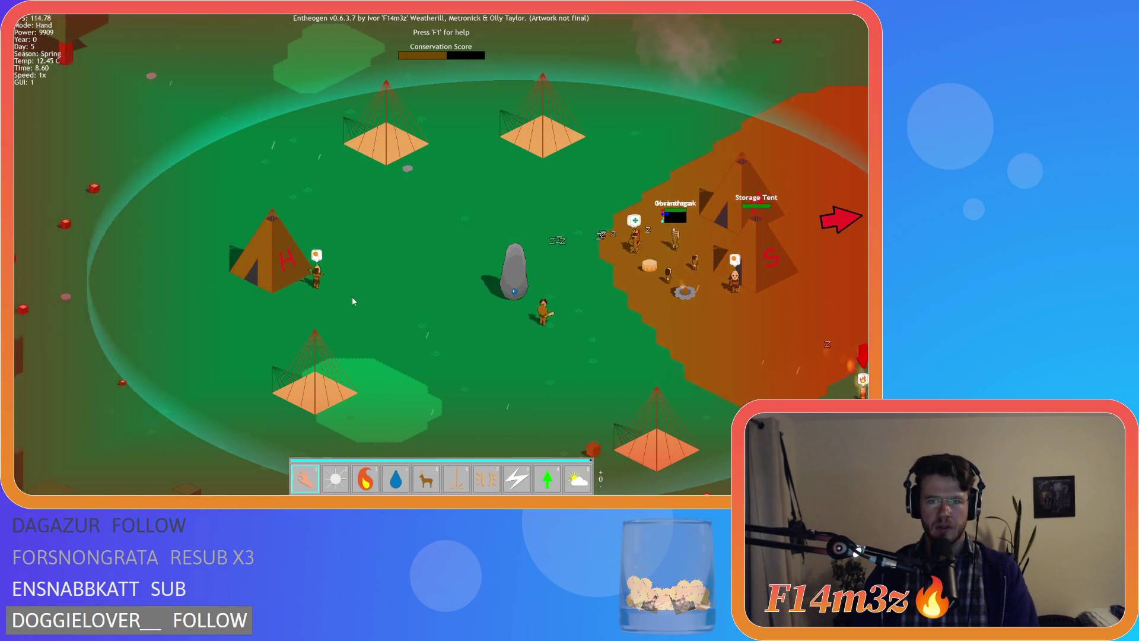
pyautogui.press('d')
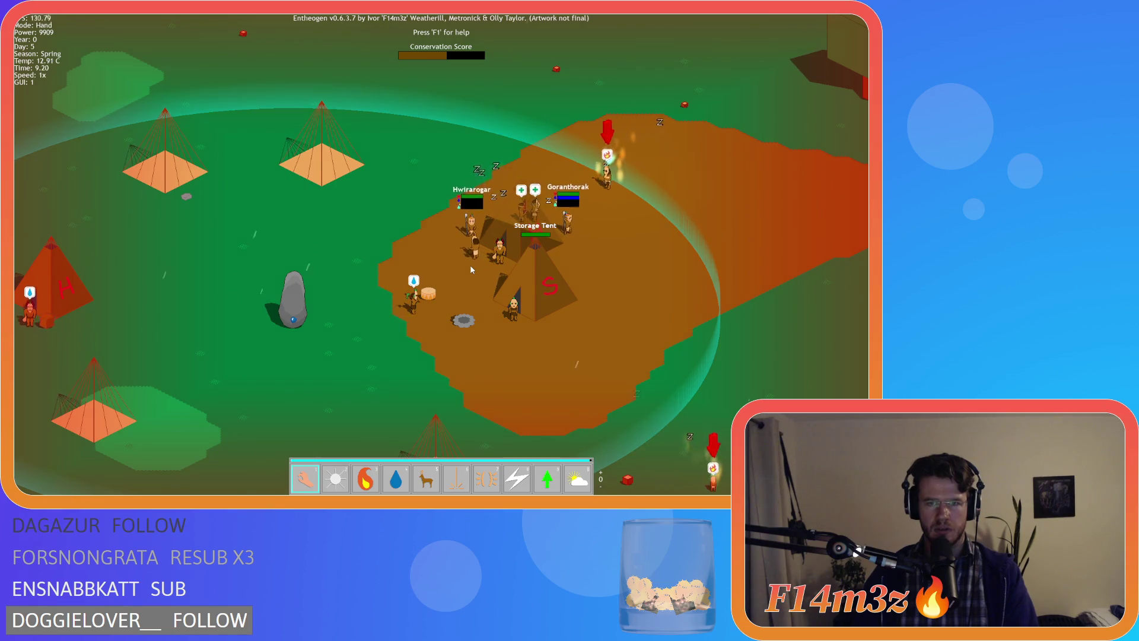
# Step: Pan the view around the camp and back toward the standing rock
pyautogui.press('a')
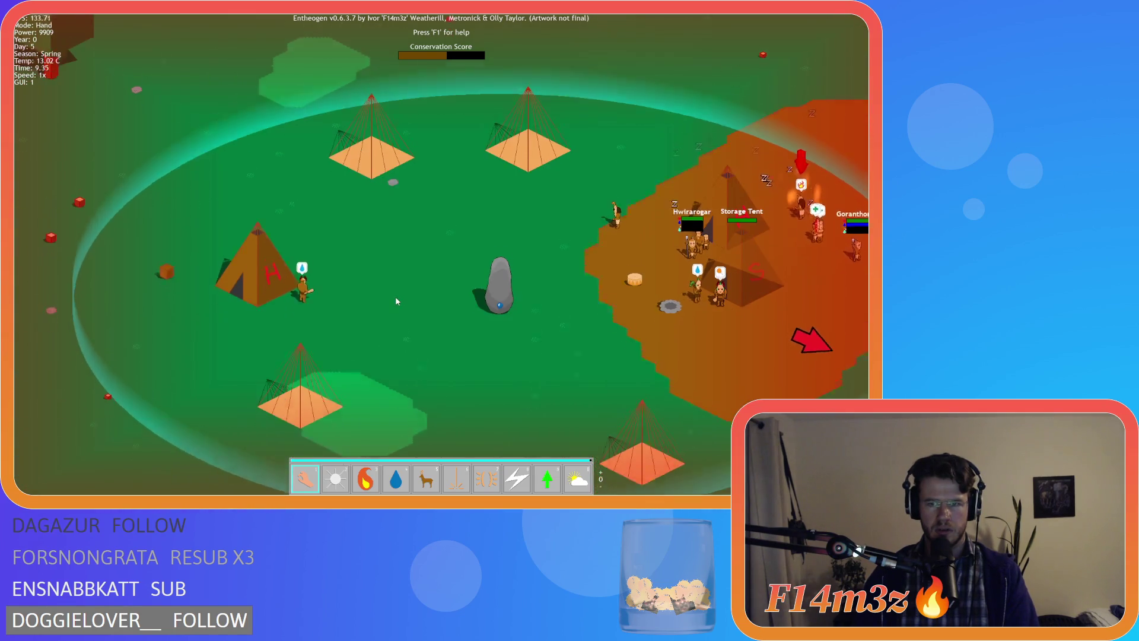
pyautogui.press('s')
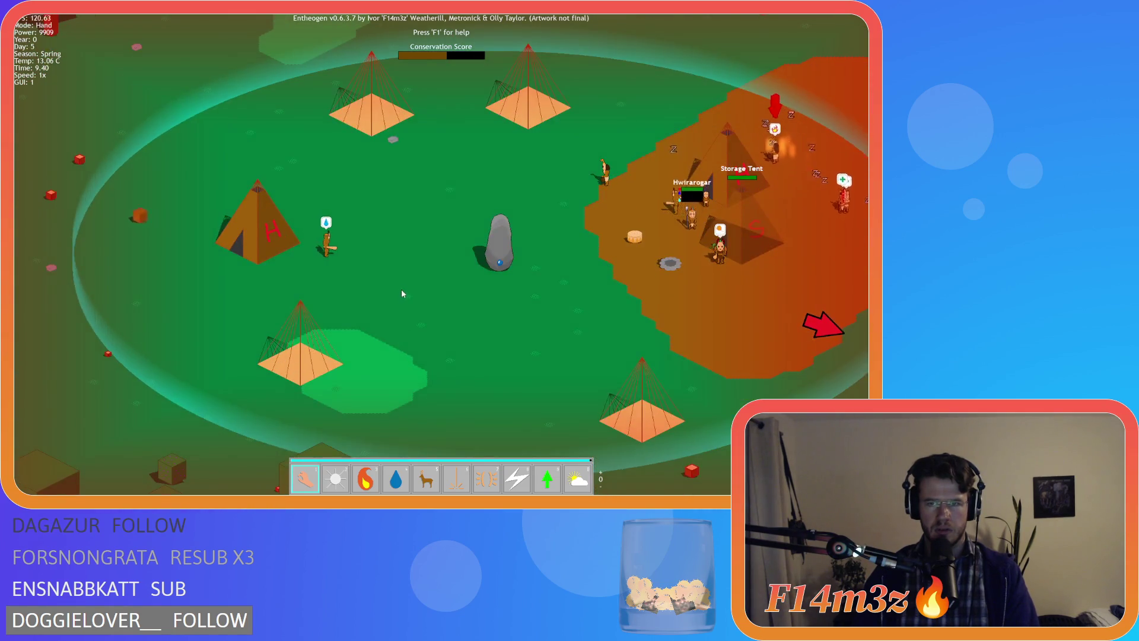
pyautogui.press('d')
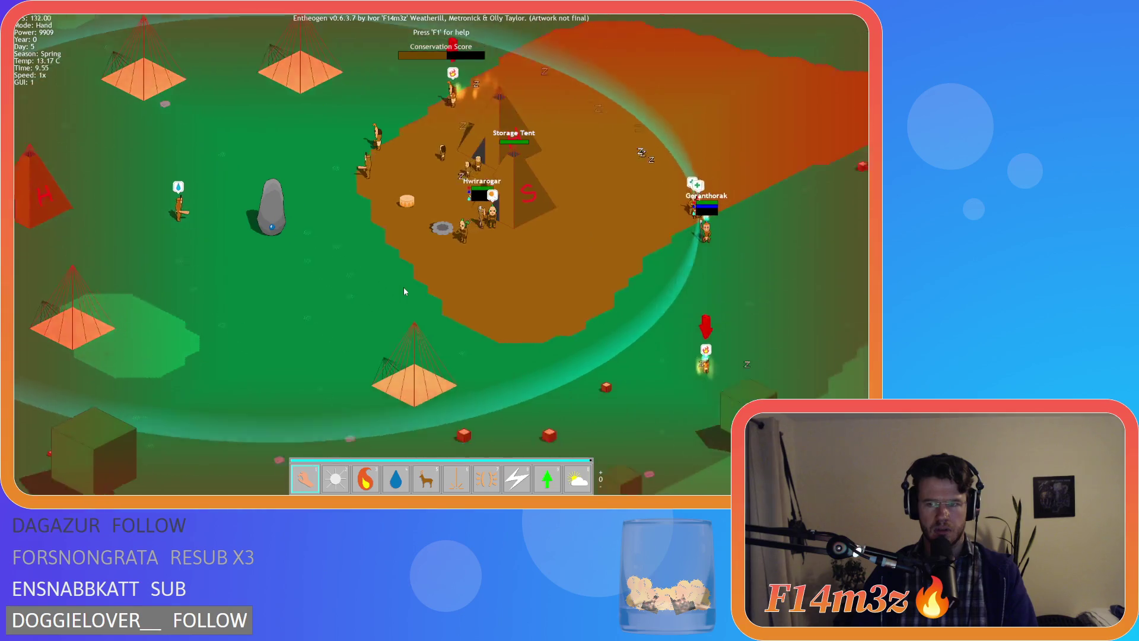
pyautogui.press('s')
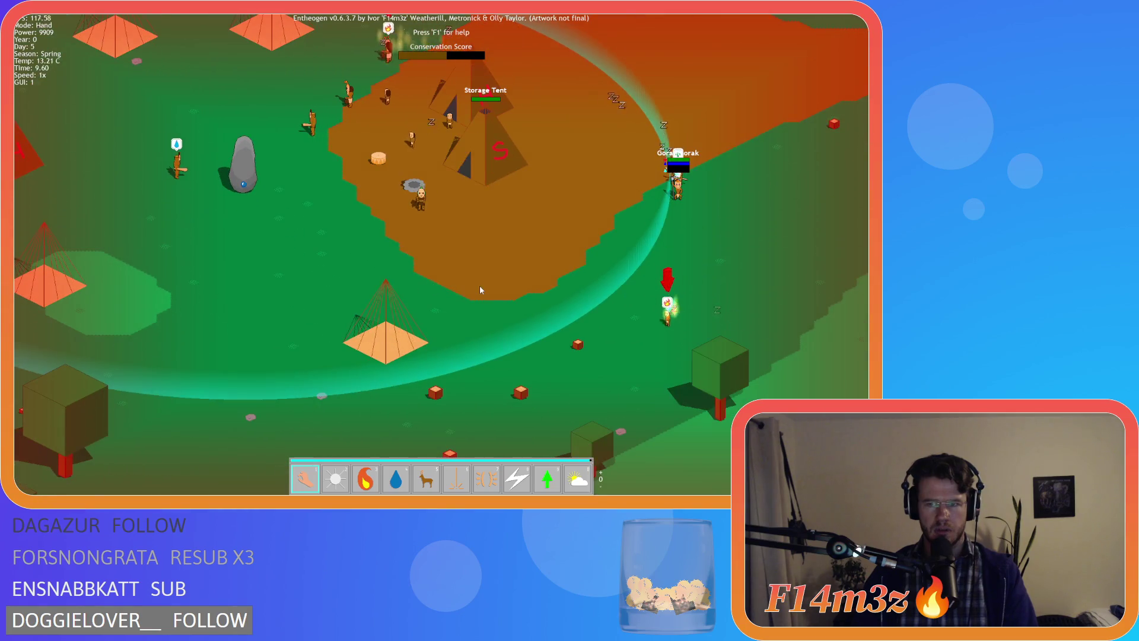
pyautogui.press('w')
pyautogui.press('a')
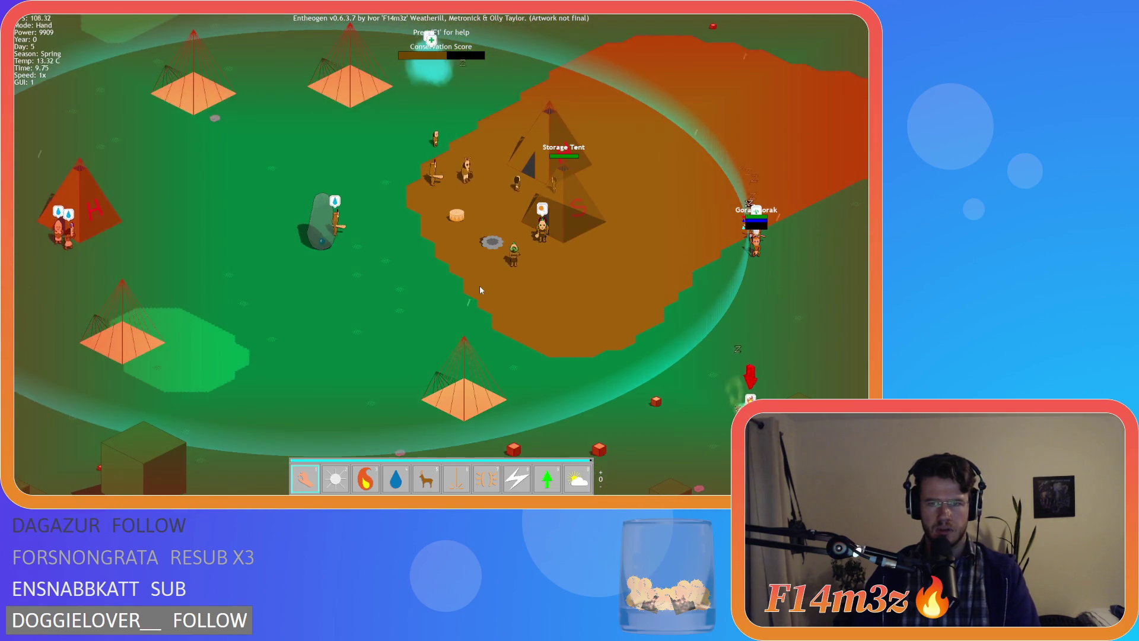
pyautogui.press('w')
pyautogui.press('a')
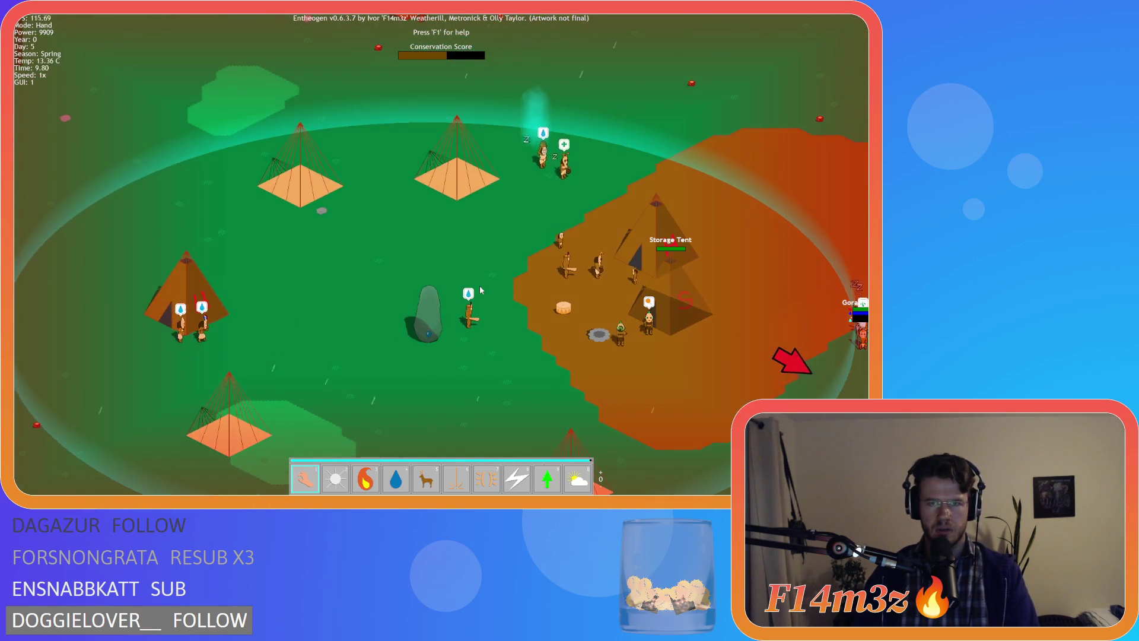
pyautogui.press('s')
pyautogui.press('d')
pyautogui.press('a')
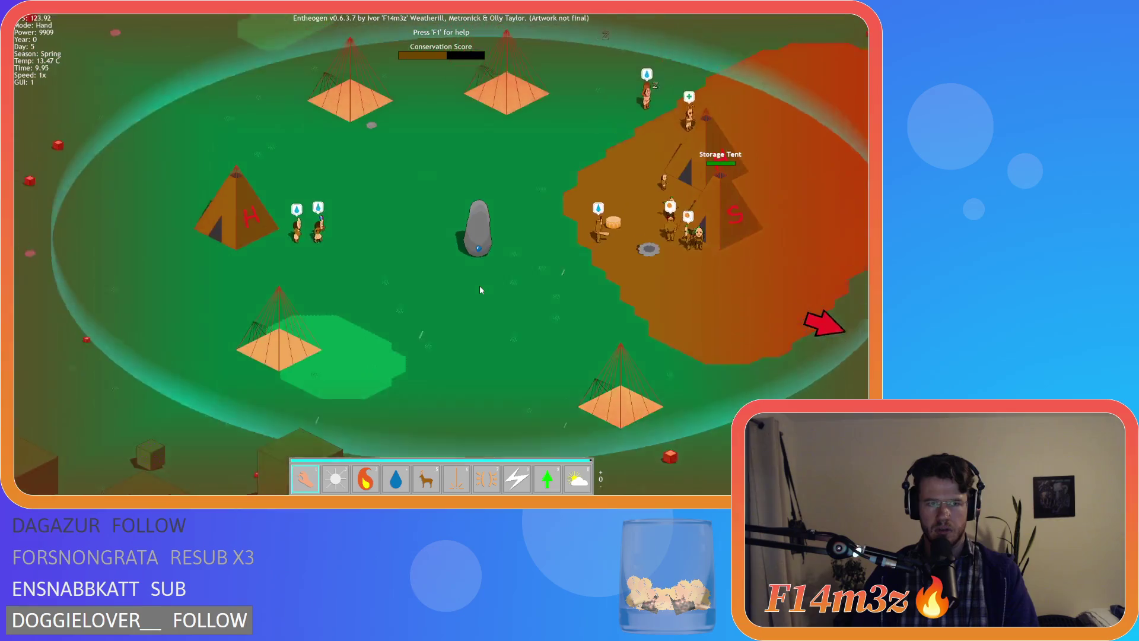
pyautogui.press('w')
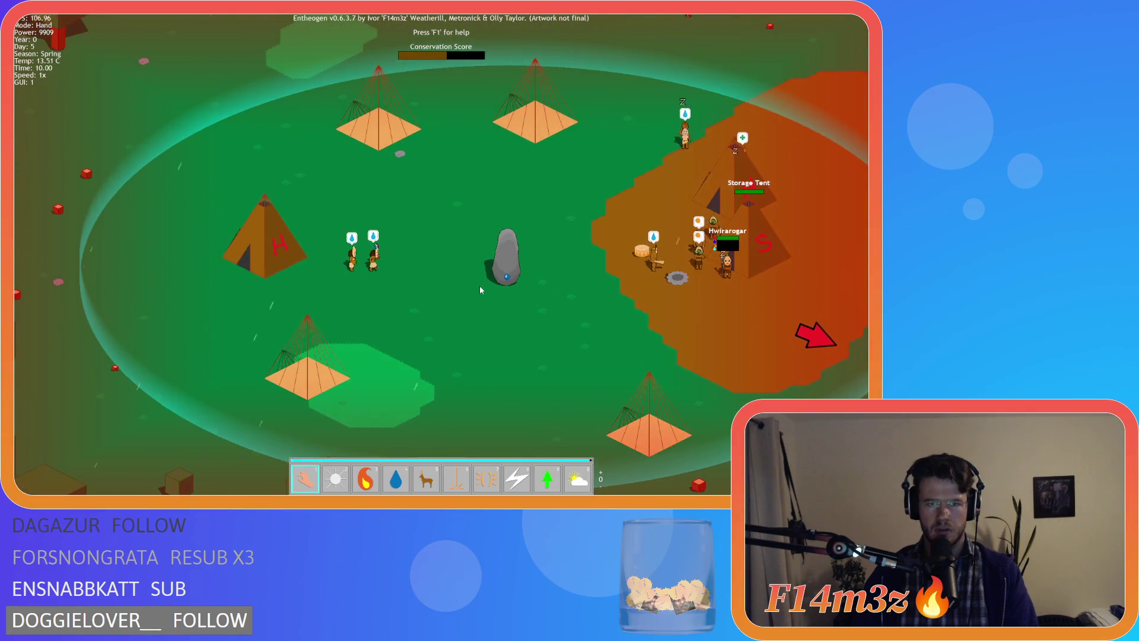
pyautogui.press('d')
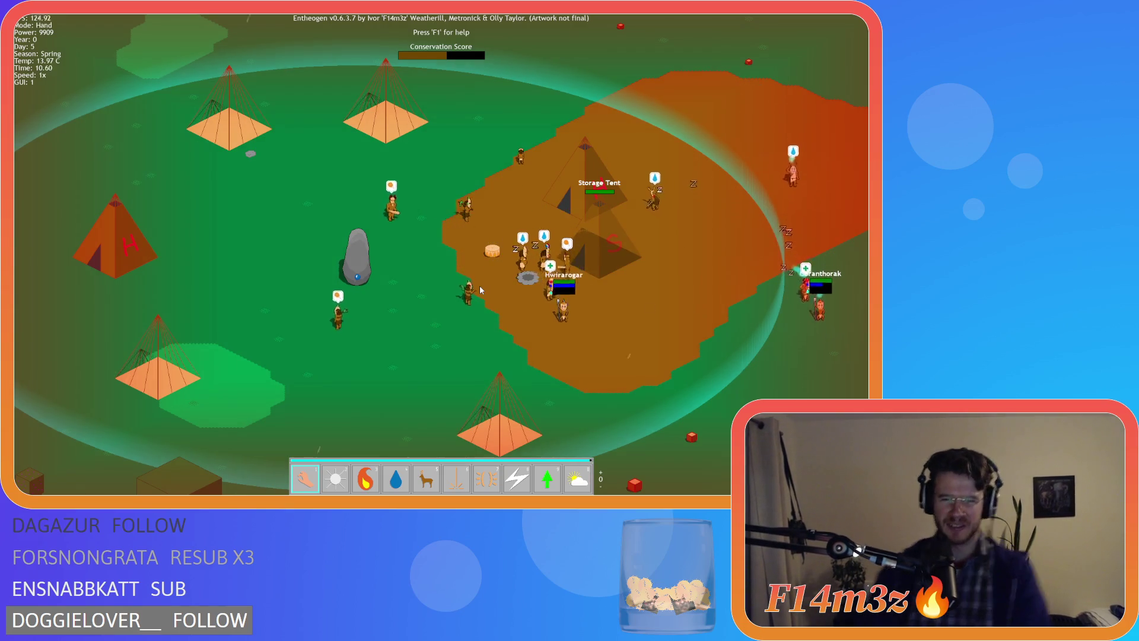
# Step: Centre the view on the Storage Tent, zoom in, and quicksave with F5
pyautogui.press('a')
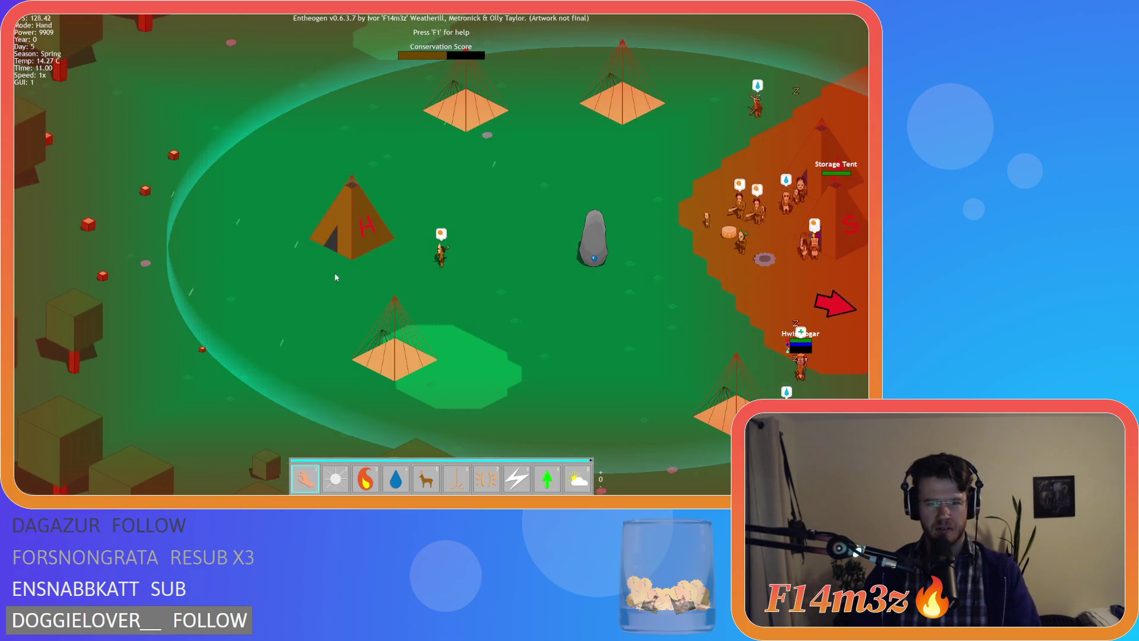
pyautogui.press('d')
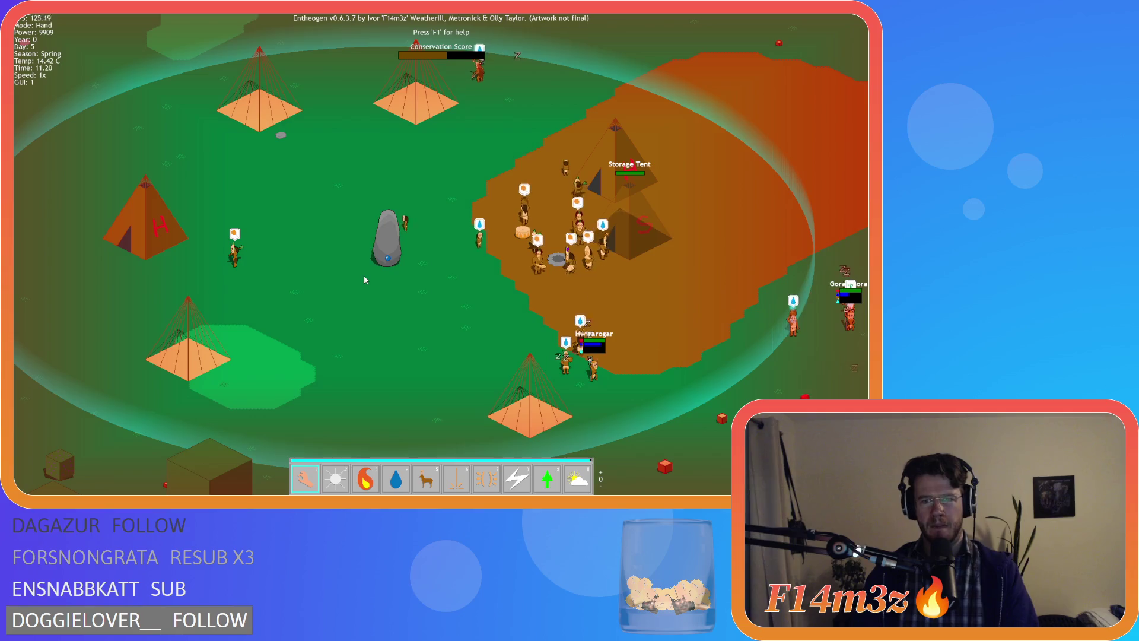
pyautogui.press('d')
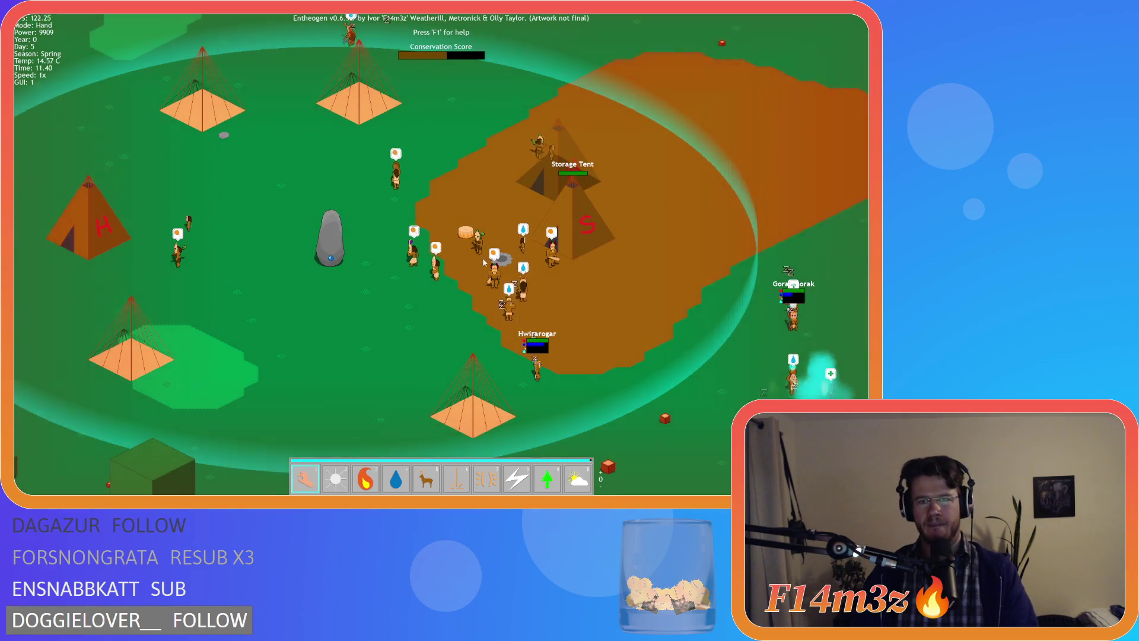
pyautogui.press('d')
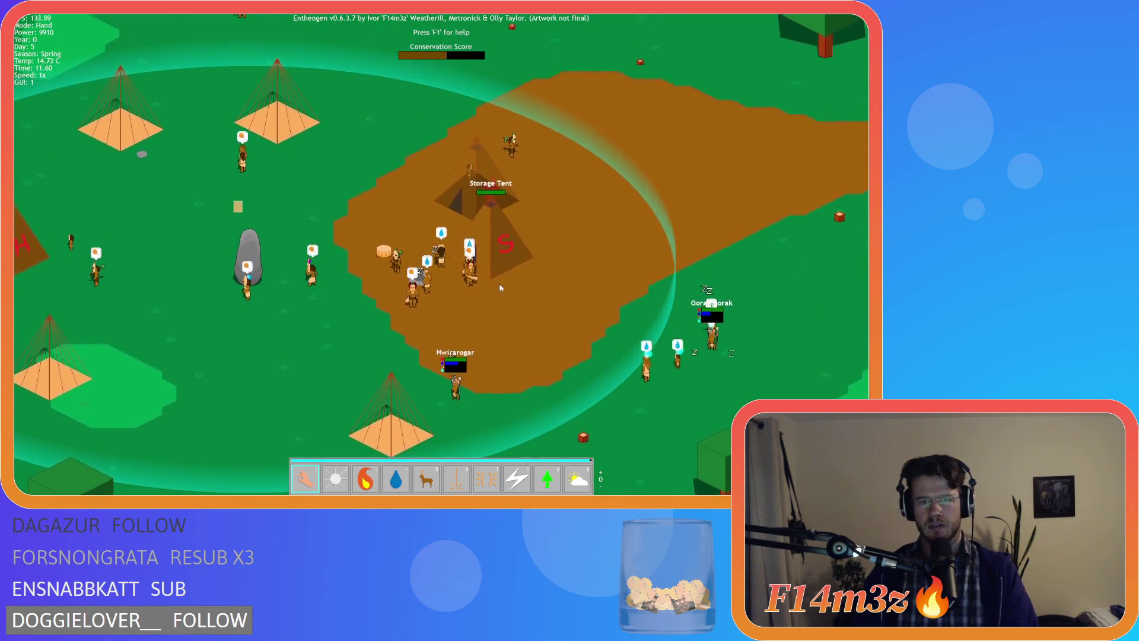
pyautogui.scroll(3, 499, 283)
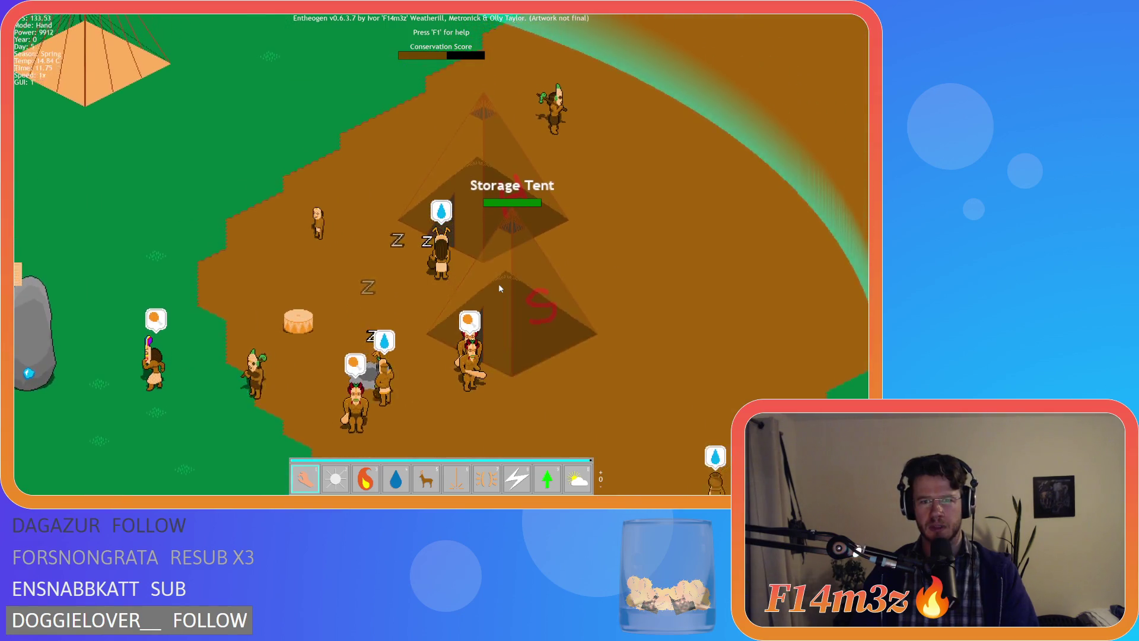
pyautogui.press('w')
pyautogui.press('d')
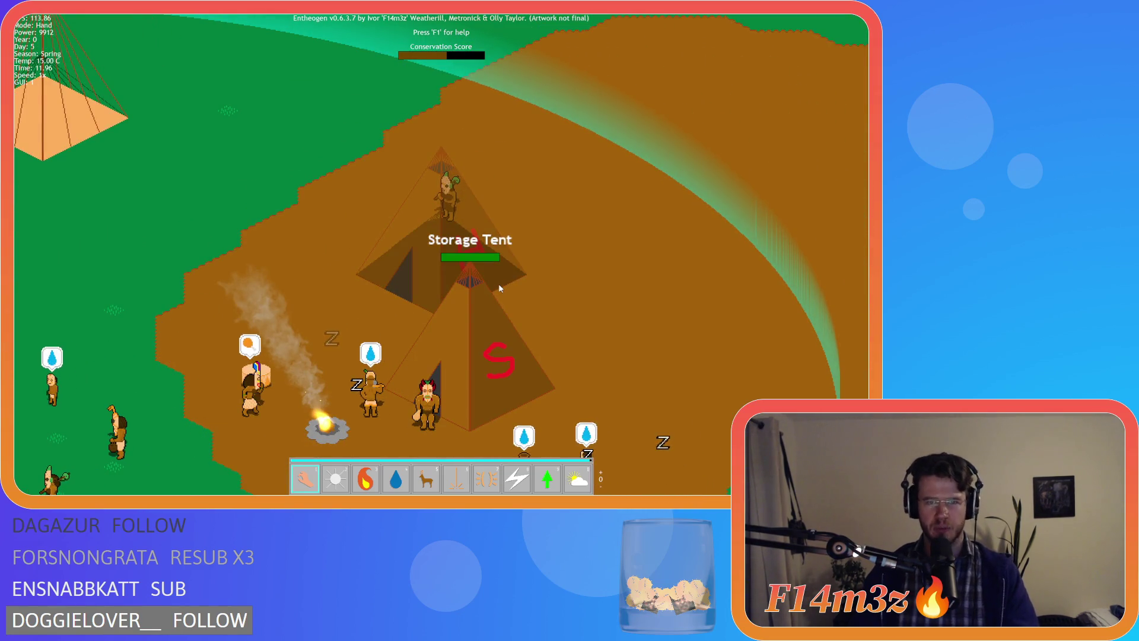
pyautogui.press('F5')
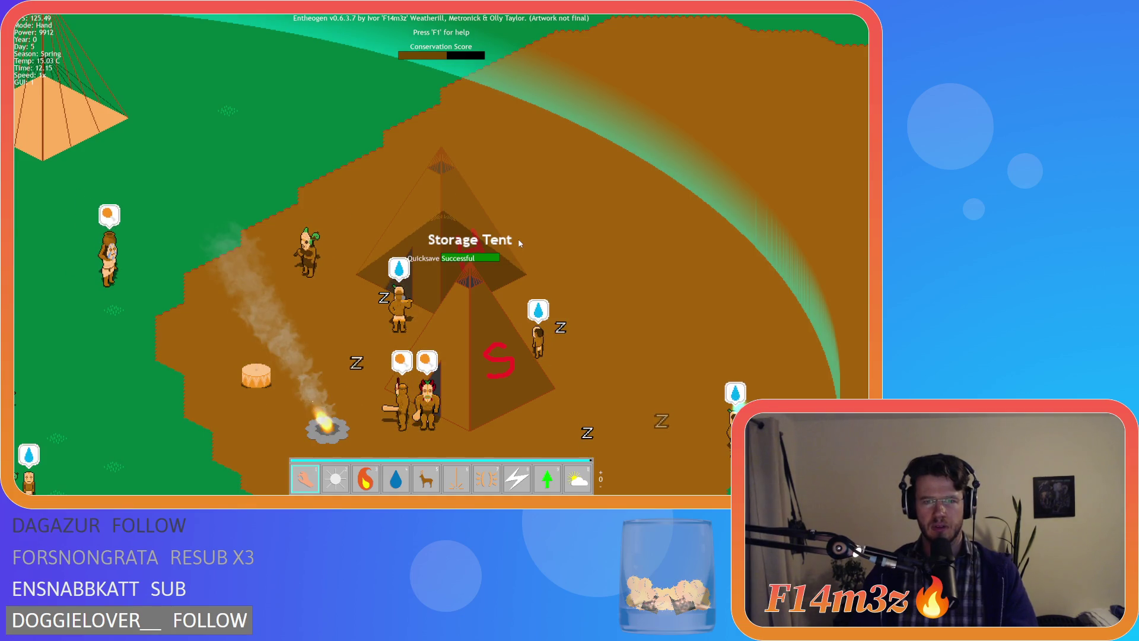
# Step: Quickload the save with F9, check the reloaded camp, then quit and close the game
pyautogui.press('F9')
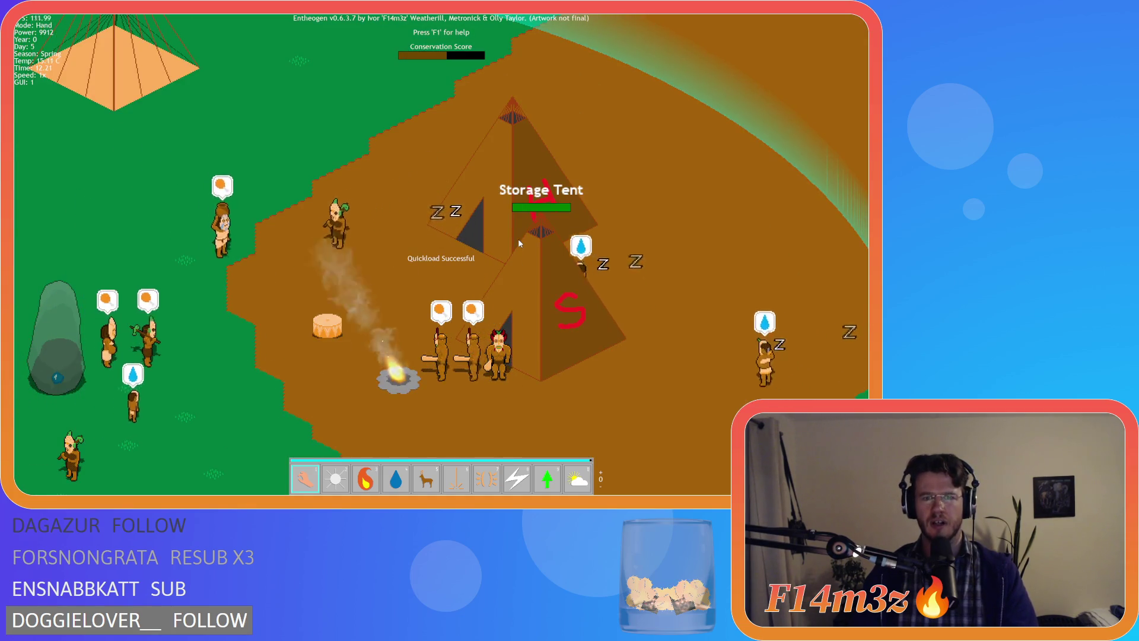
pyautogui.press('Left')
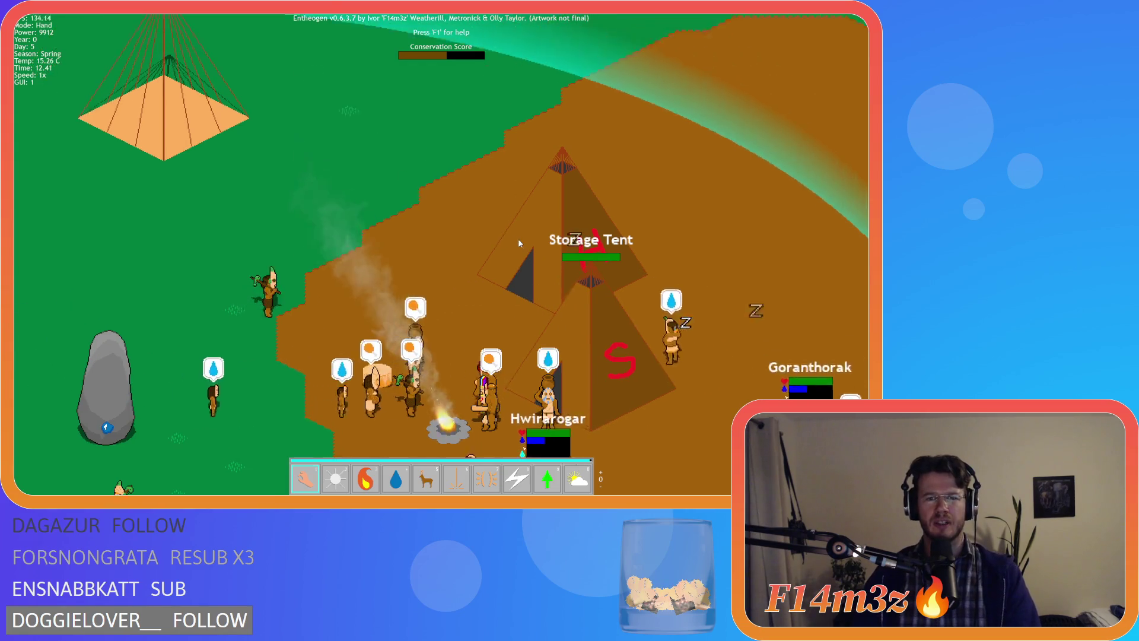
pyautogui.press('Escape')
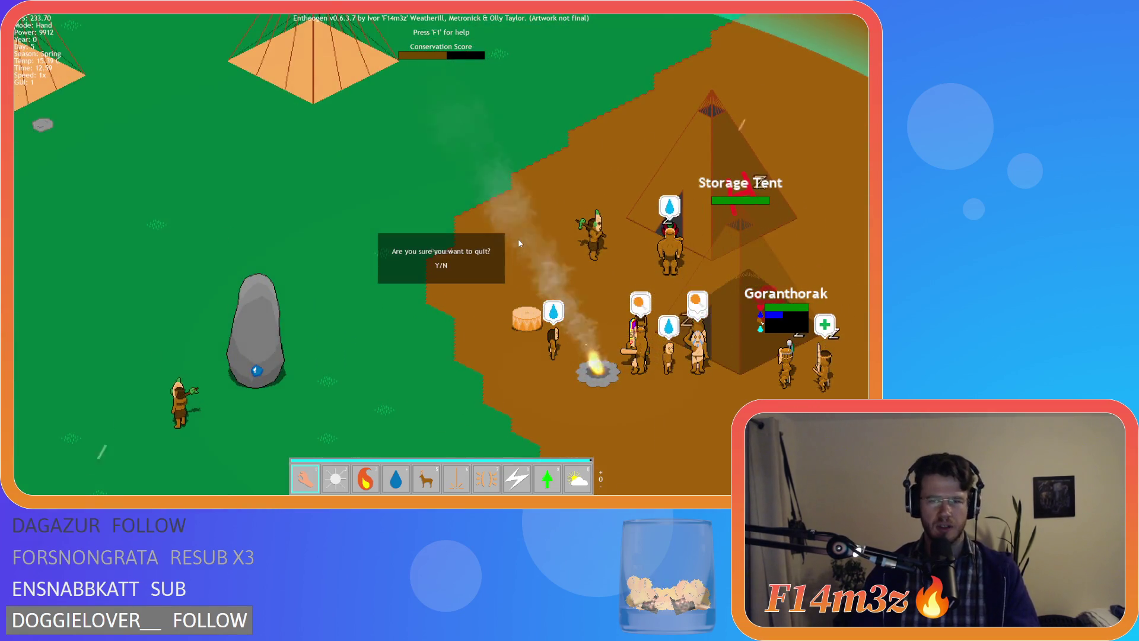
pyautogui.press('Return')
pyautogui.hotkey('alt', 'F4')
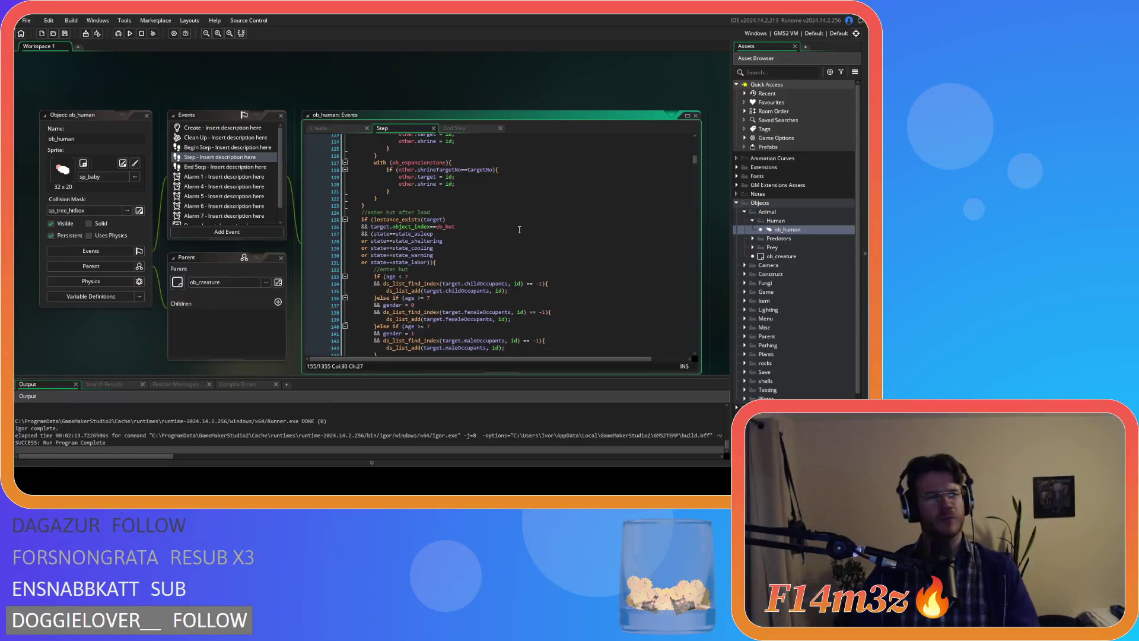
pyautogui.click(519, 230)
pyautogui.click(497, 216)
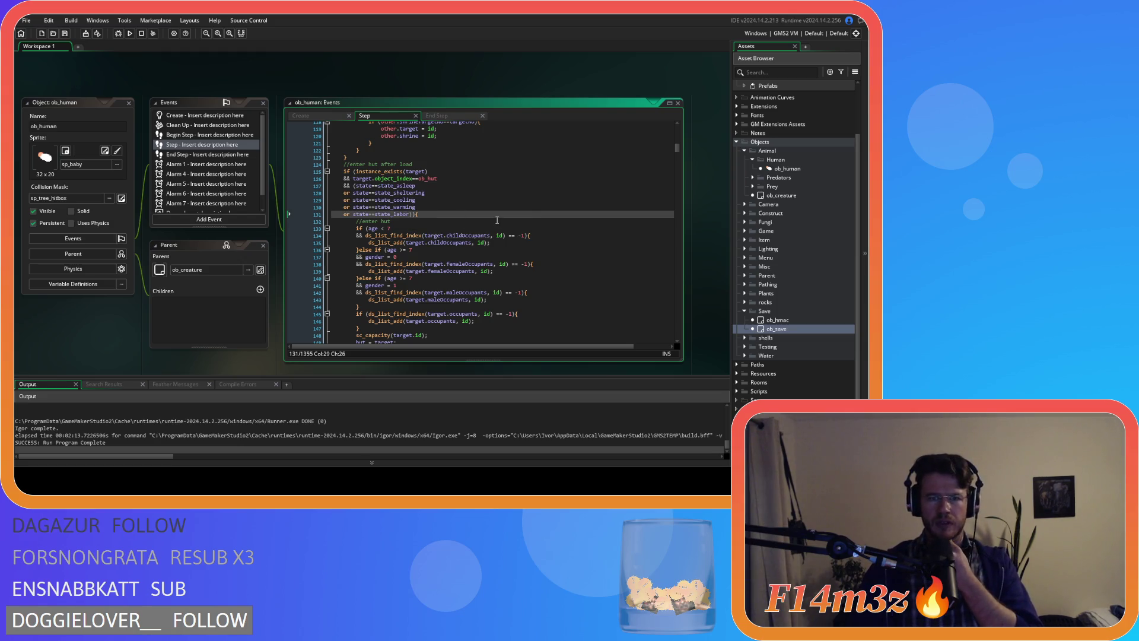
pyautogui.scroll(15, 501, 226)
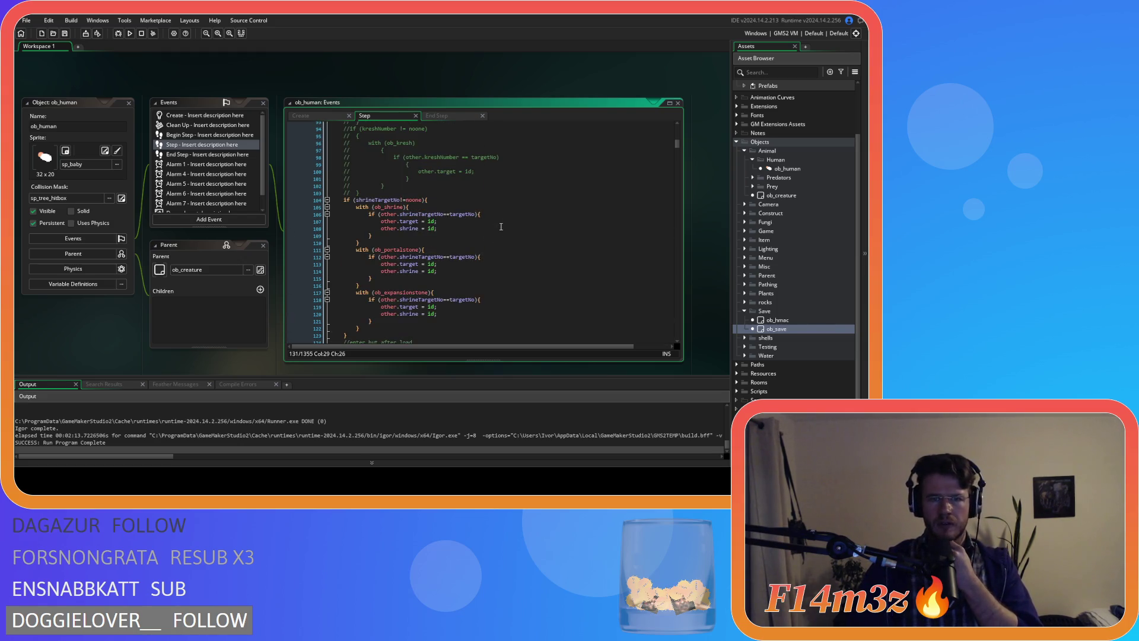
pyautogui.scroll(2, 501, 226)
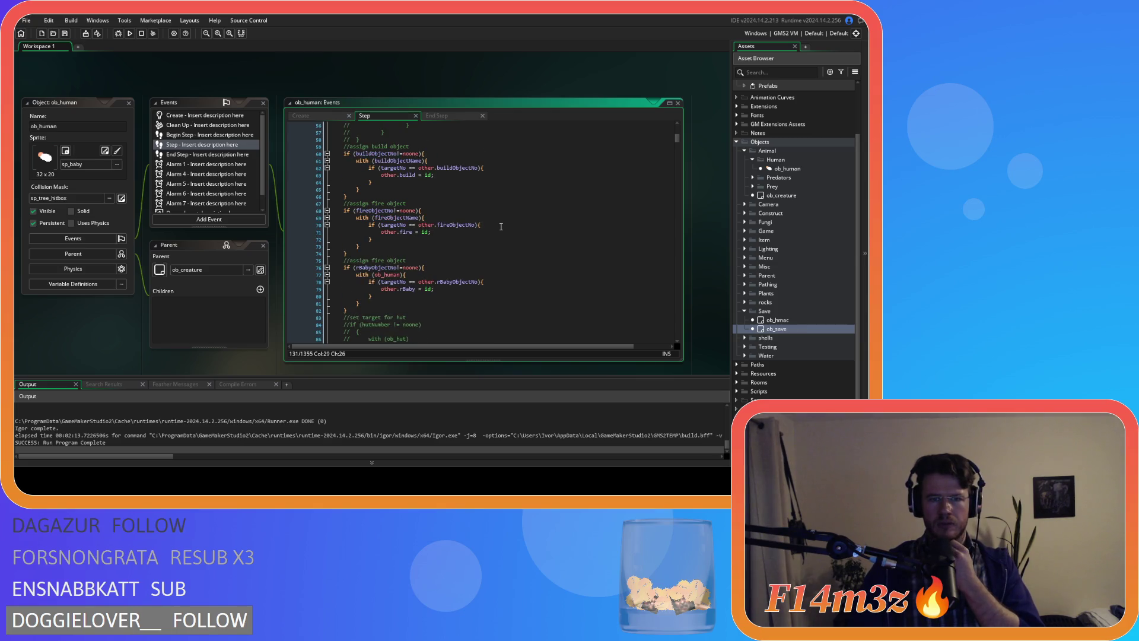
pyautogui.scroll(12, 500, 227)
pyautogui.scroll(7, 501, 227)
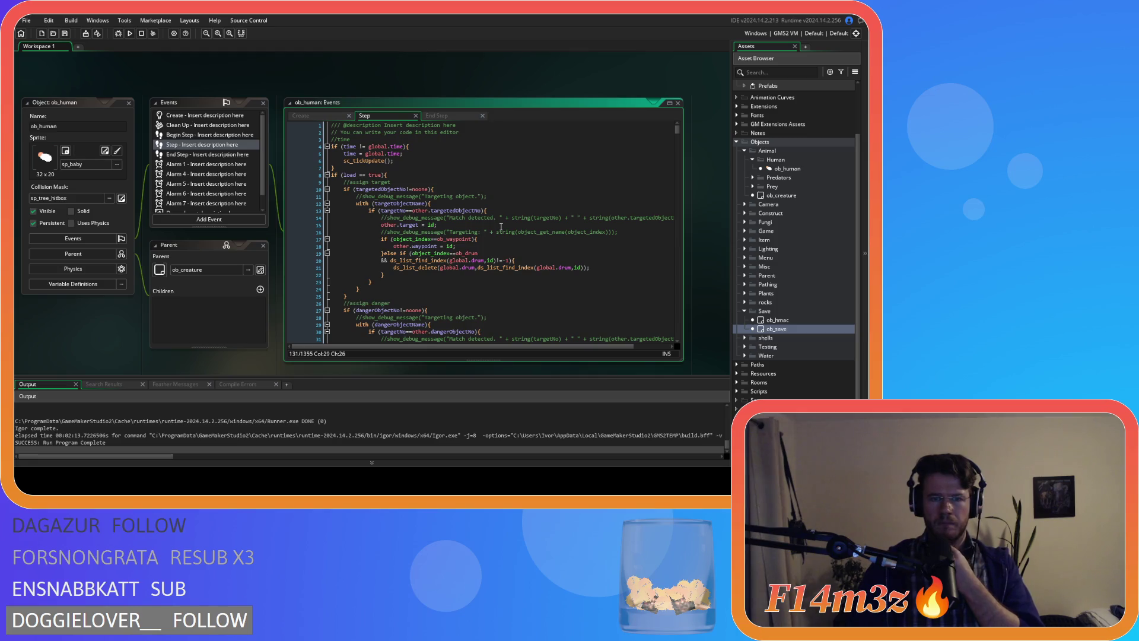
pyautogui.scroll(-20, 501, 227)
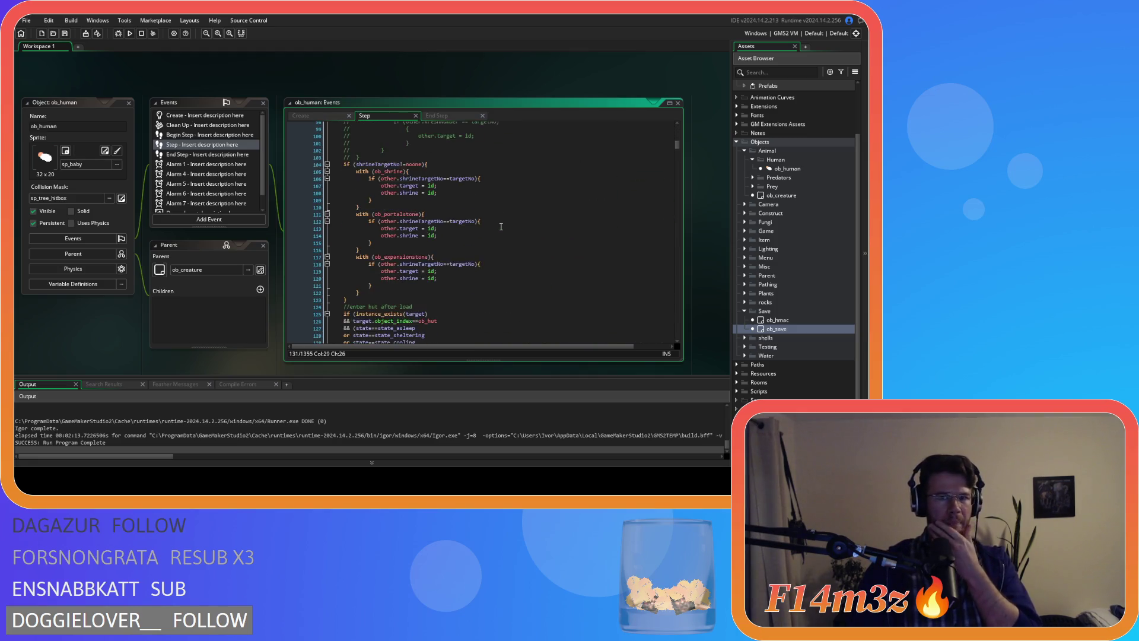
pyautogui.scroll(-6, 501, 227)
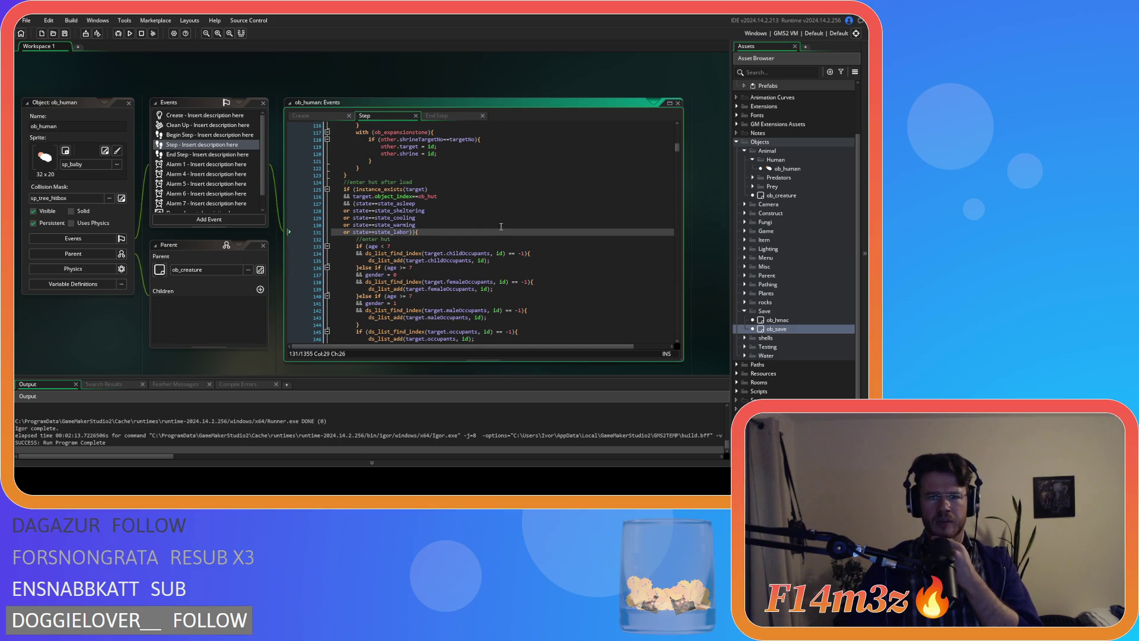
pyautogui.scroll(-5, 501, 227)
pyautogui.scroll(-7, 501, 226)
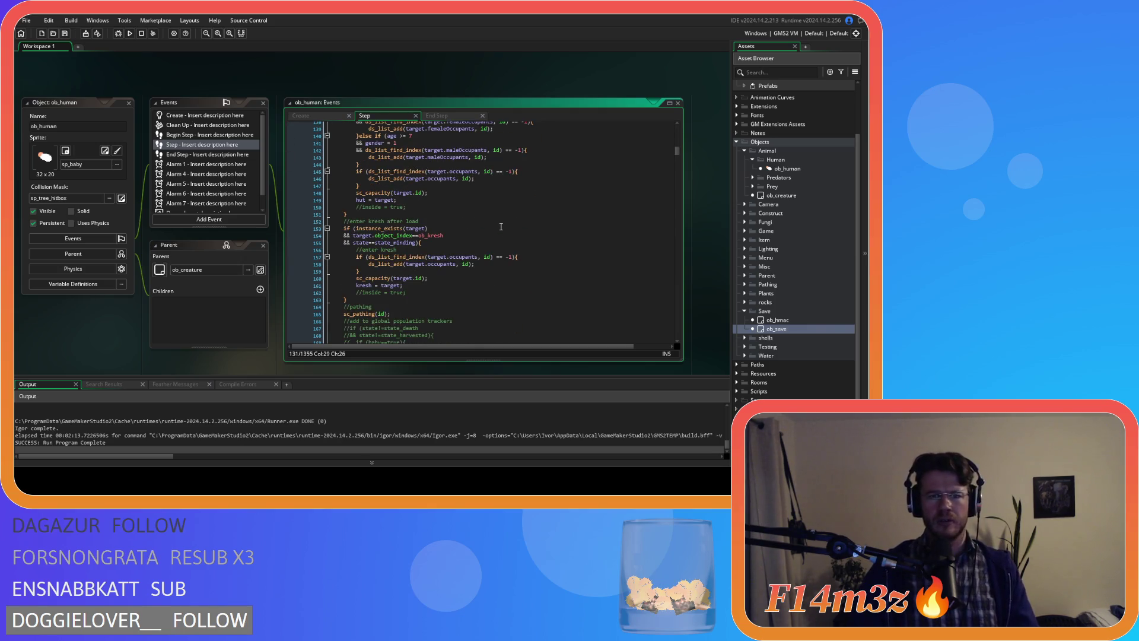
pyautogui.scroll(-4, 451, 214)
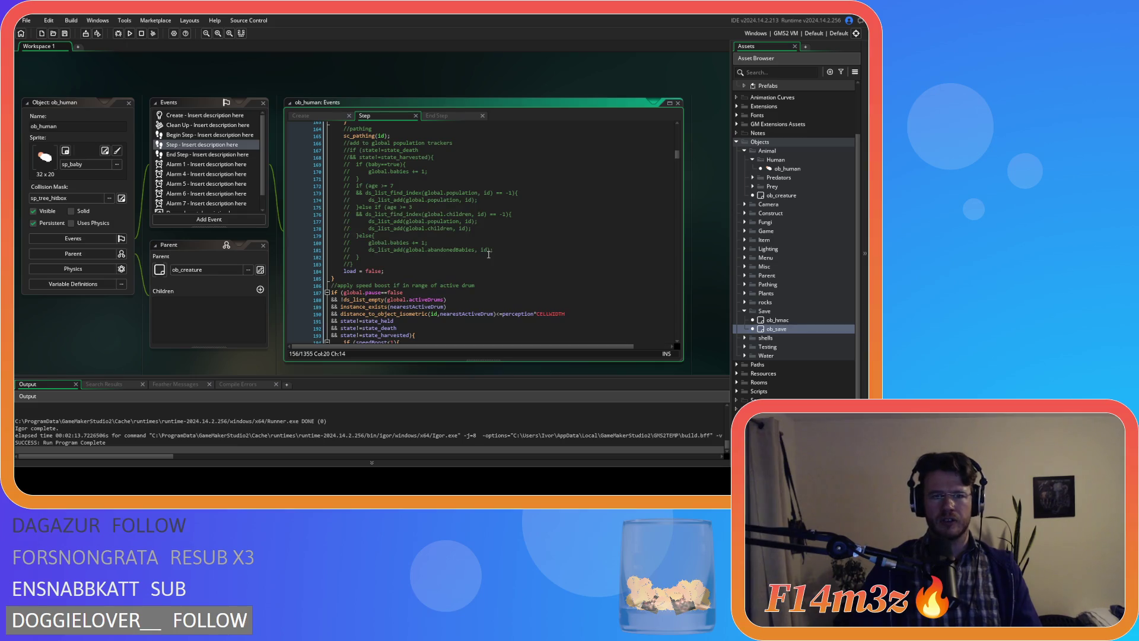
pyautogui.scroll(20, 489, 255)
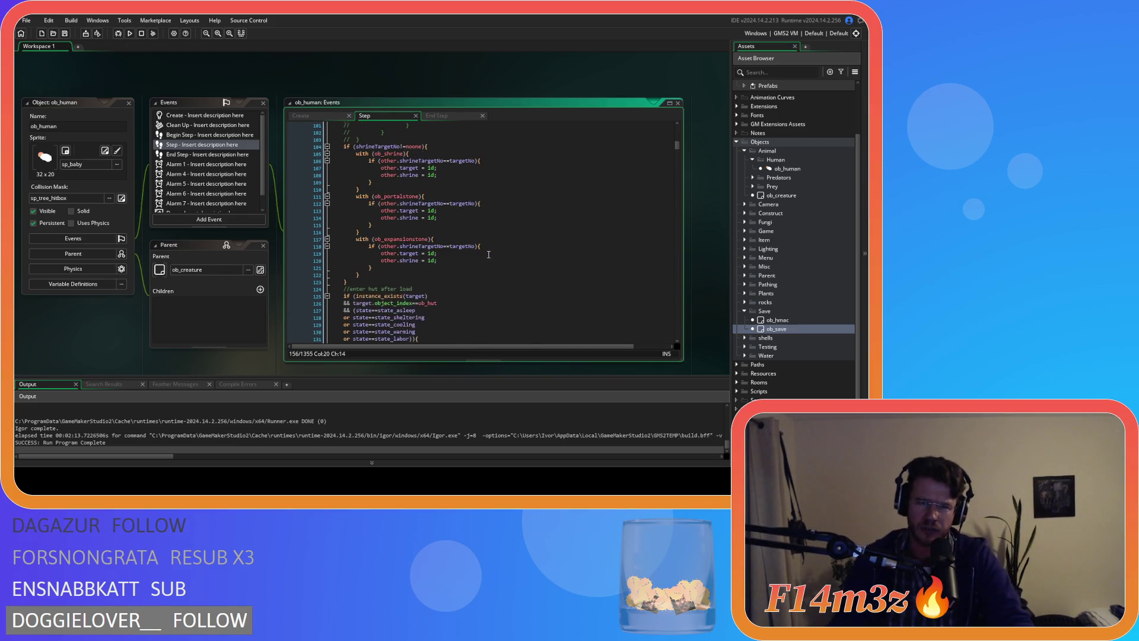
pyautogui.scroll(17, 489, 255)
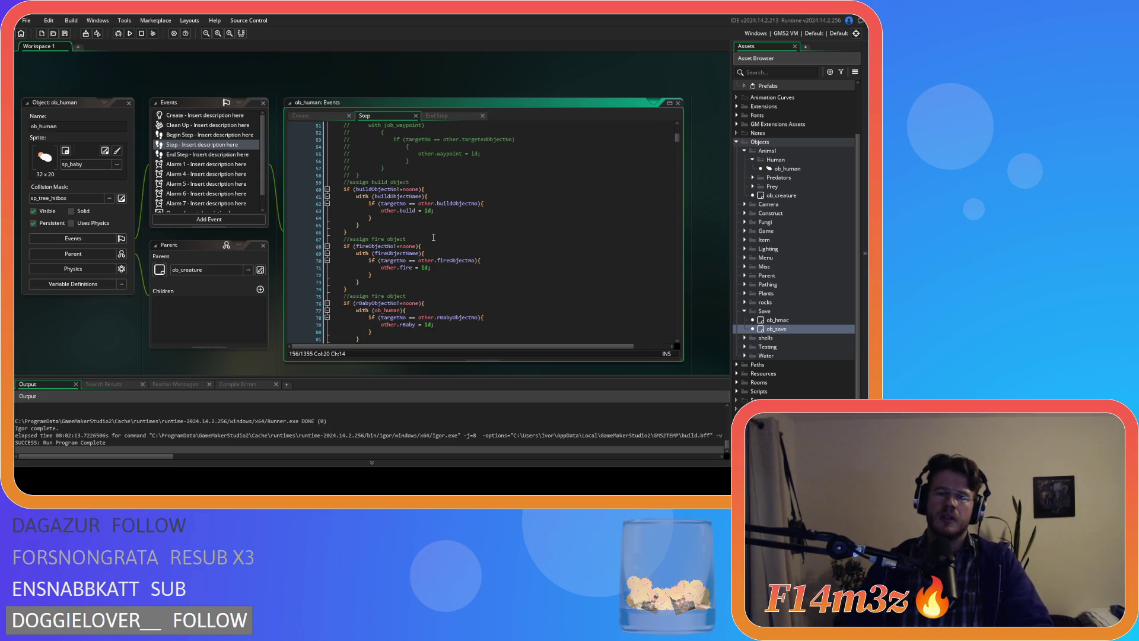
pyautogui.scroll(-7, 433, 237)
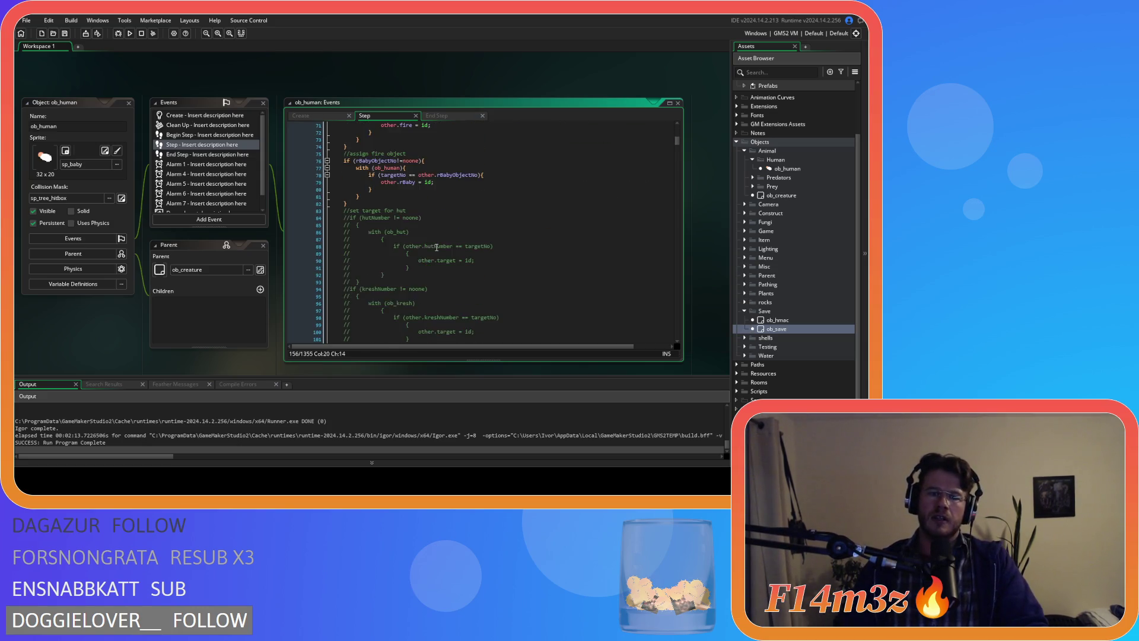
pyautogui.scroll(-18, 437, 247)
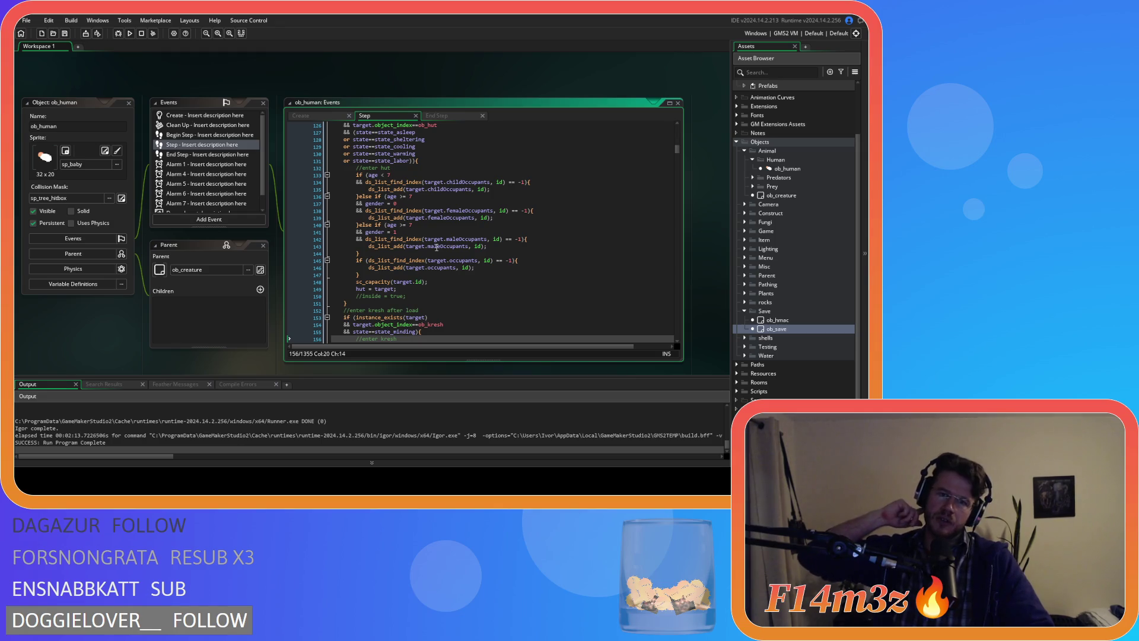
# Step: Open the ob_save object and jump to the saveHuman definition in sc_saveHuman
pyautogui.doubleClick(776, 328)
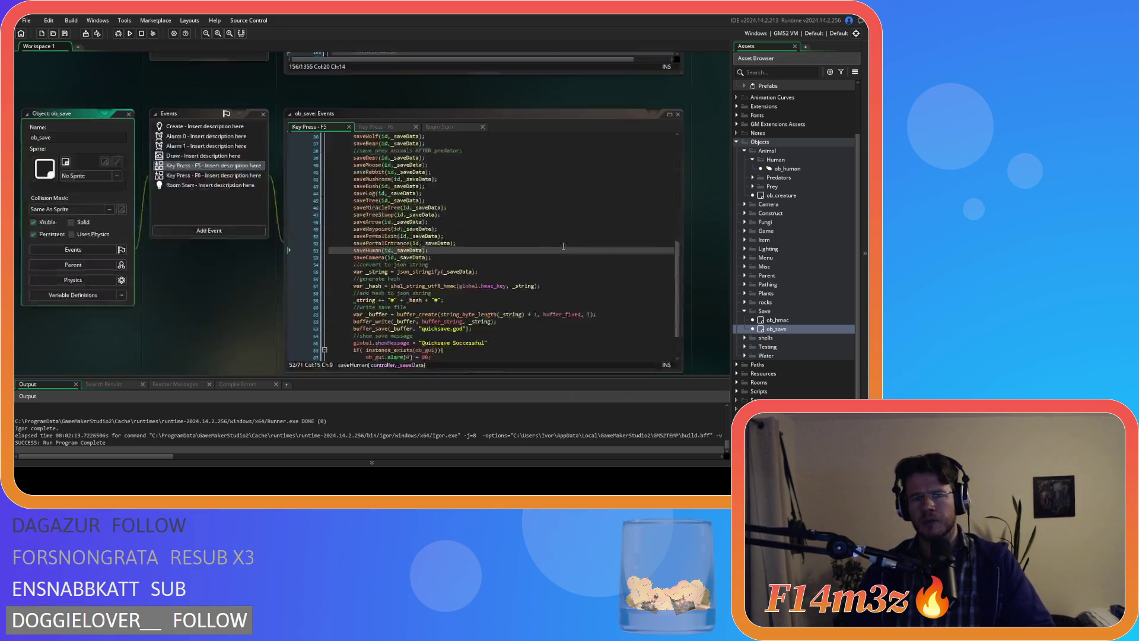
pyautogui.click(367, 218)
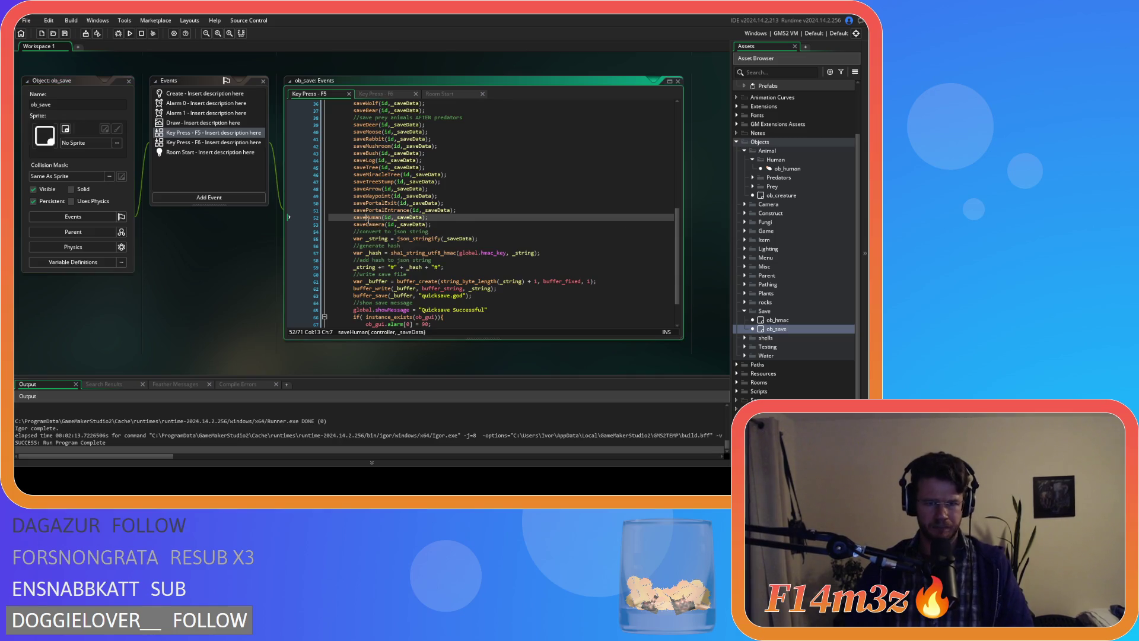
pyautogui.middleClick(368, 220)
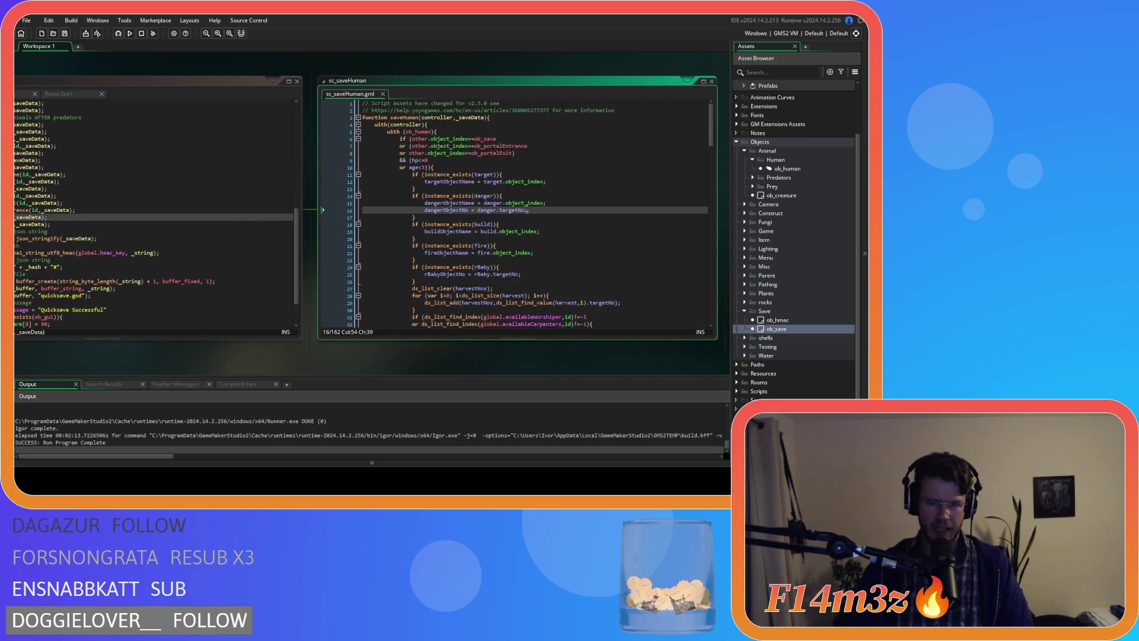
# Step: Search sc_saveHuman for 'action', check the actionTimer line, then close the script
pyautogui.hotkey('ctrl', 'f')
pyautogui.write('action')
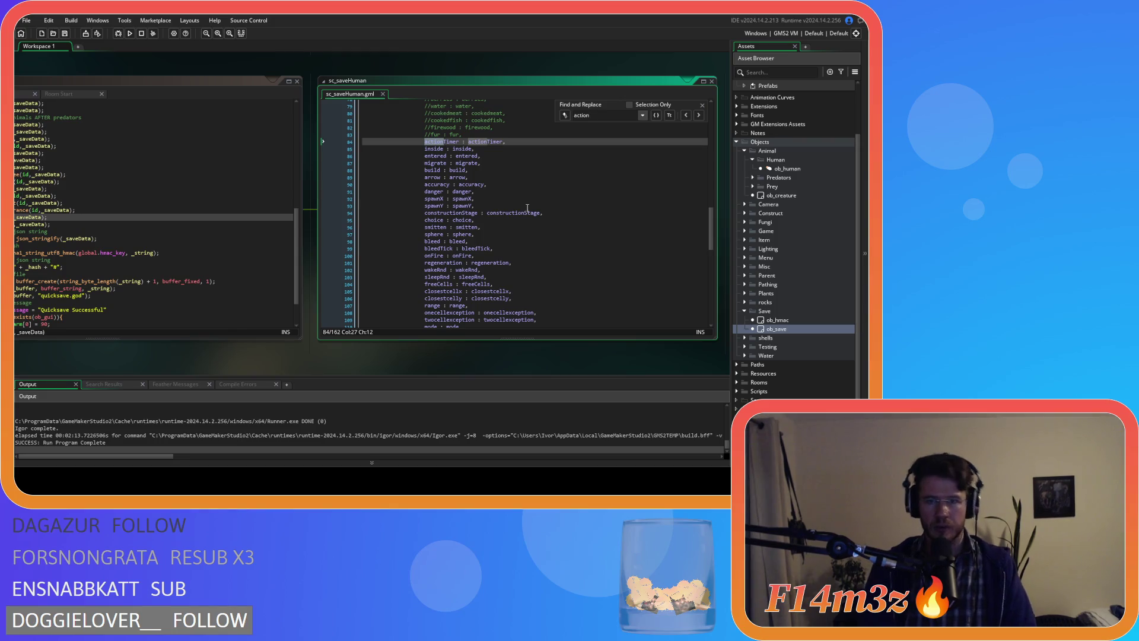
pyautogui.click(702, 106)
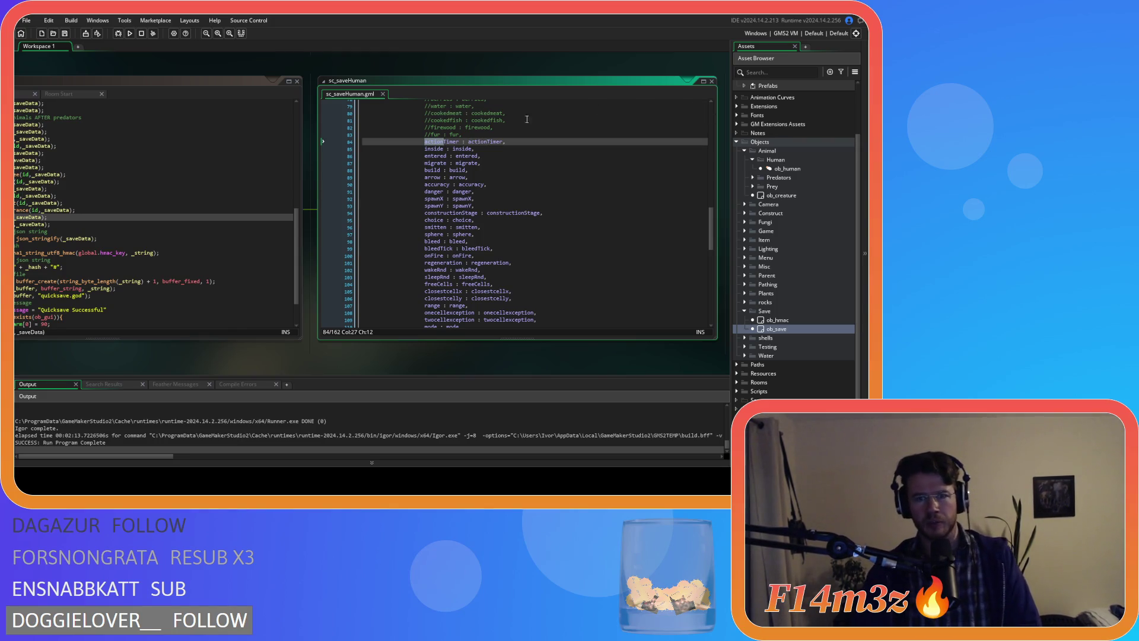
pyautogui.press('End')
pyautogui.press('Down')
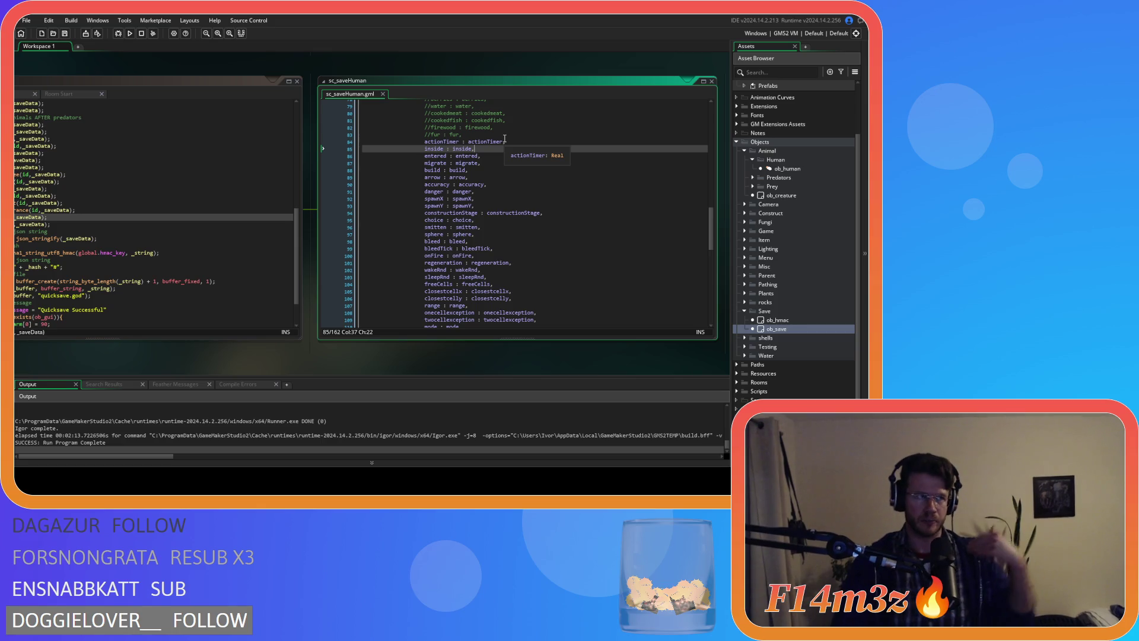
pyautogui.click(383, 94)
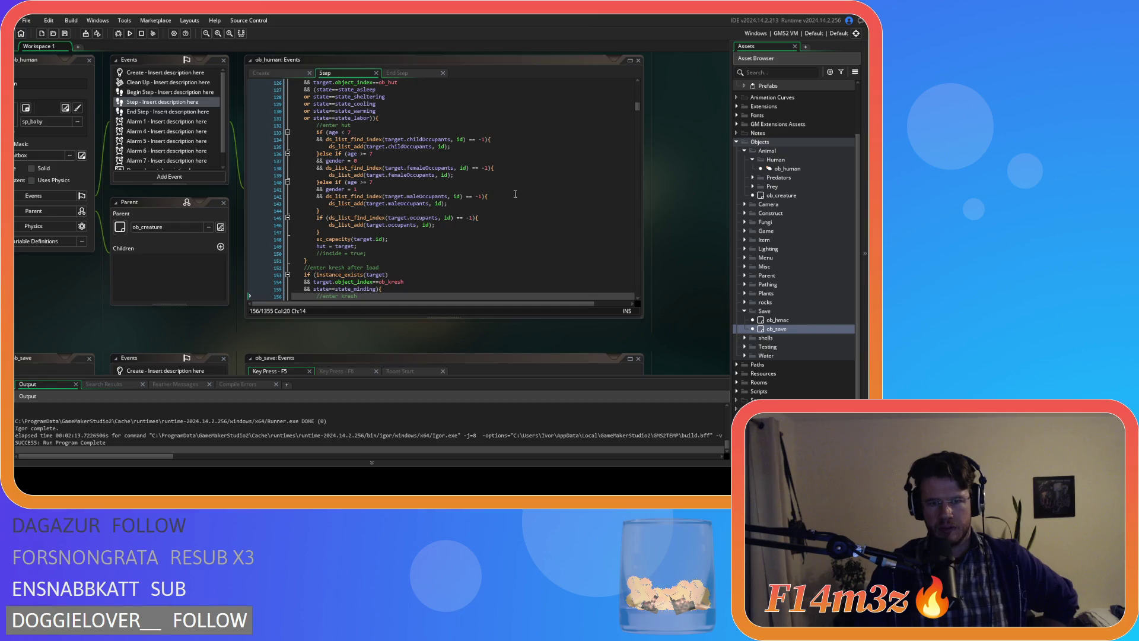
# Step: Locate and select the sc_pathing(id) call in the ob_human Step code
pyautogui.click(515, 194)
pyautogui.scroll(-4, 511, 193)
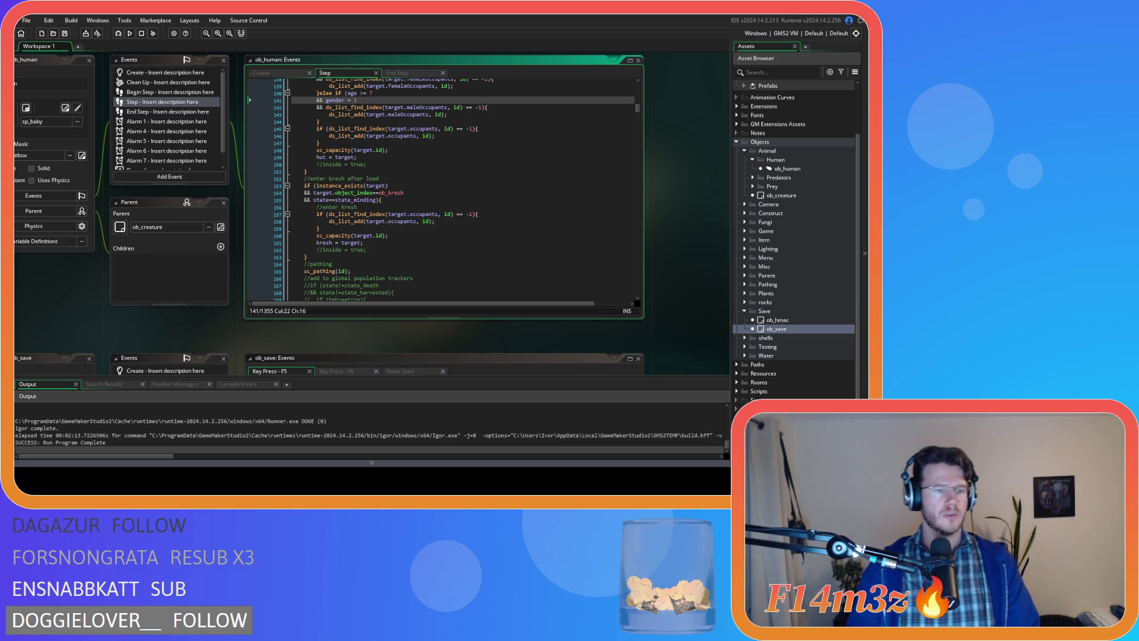
pyautogui.click(356, 121)
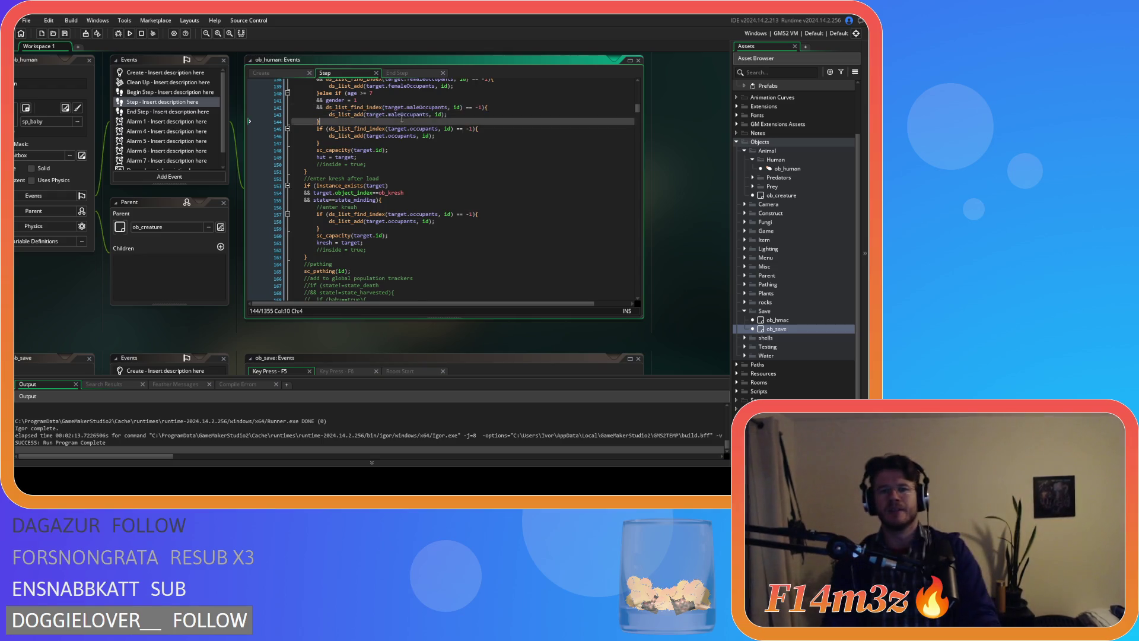
pyautogui.scroll(3, 416, 174)
pyautogui.scroll(-5, 427, 184)
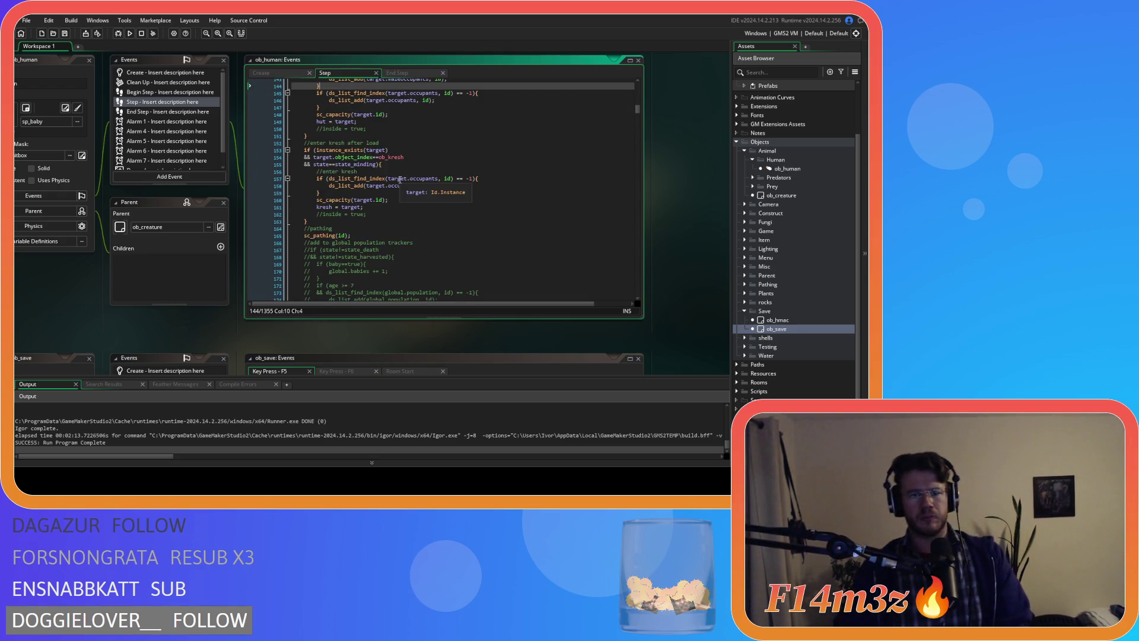
pyautogui.scroll(-3, 416, 196)
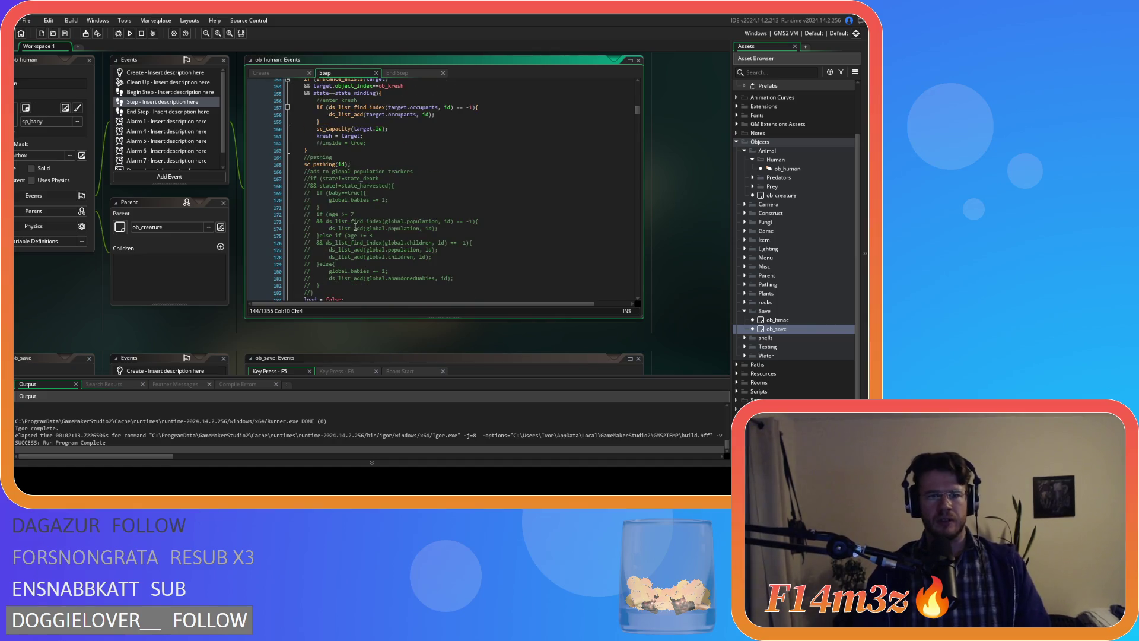
pyautogui.click(303, 162)
pyautogui.moveTo(304, 163); pyautogui.dragTo(371, 166)
pyautogui.scroll(3, 373, 165)
# Step: Wrap sc_pathing(id) in an if (inside==false) block and run a test build with F5
pyautogui.click(337, 212)
pyautogui.press('Return')
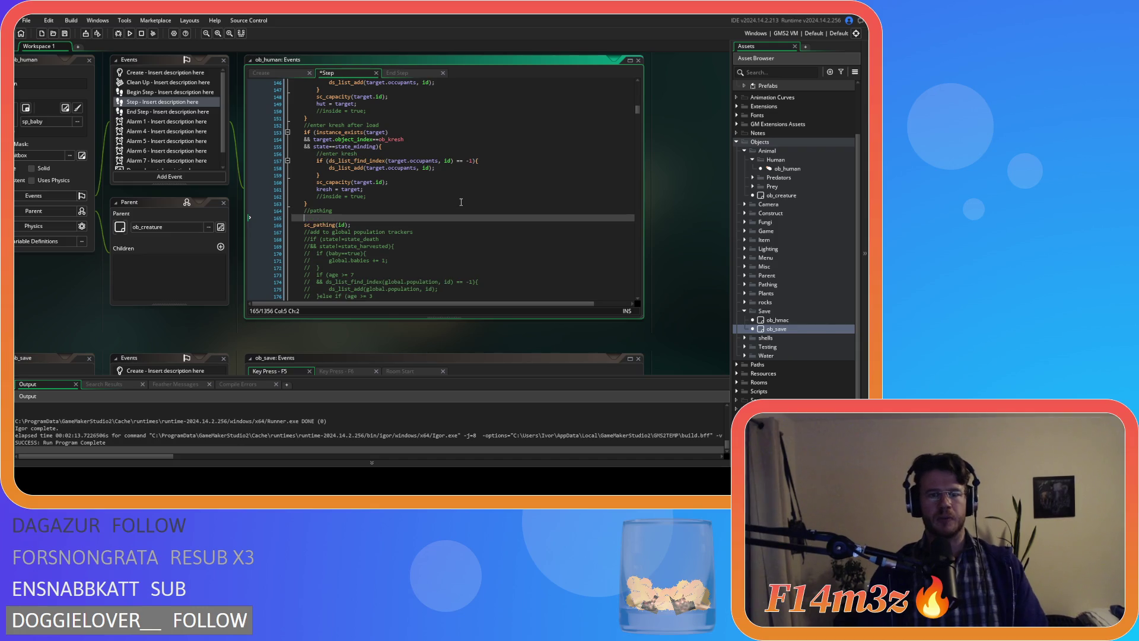
pyautogui.write('if(inside=')
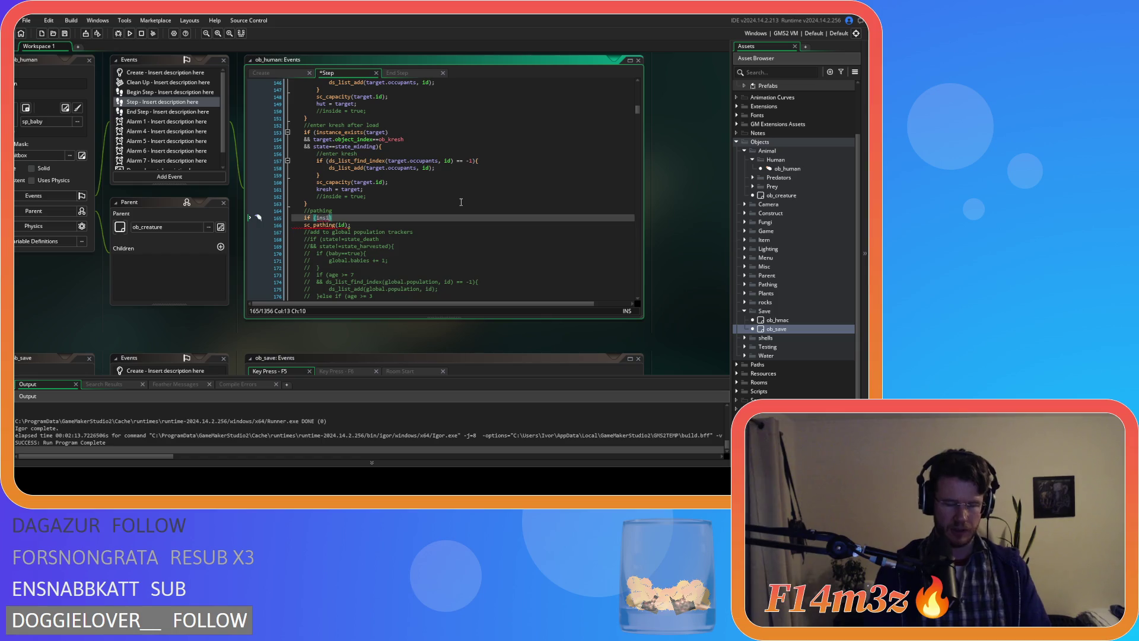
pyautogui.write('=false)')
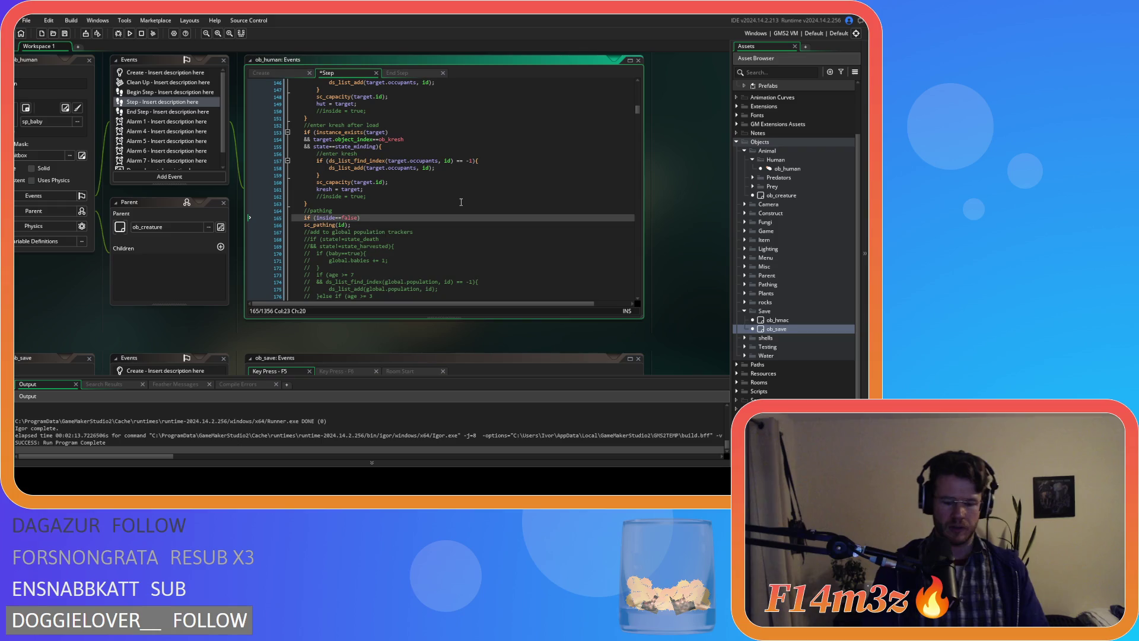
pyautogui.click(297, 226)
pyautogui.press('Tab')
pyautogui.click(377, 228)
pyautogui.press('Return')
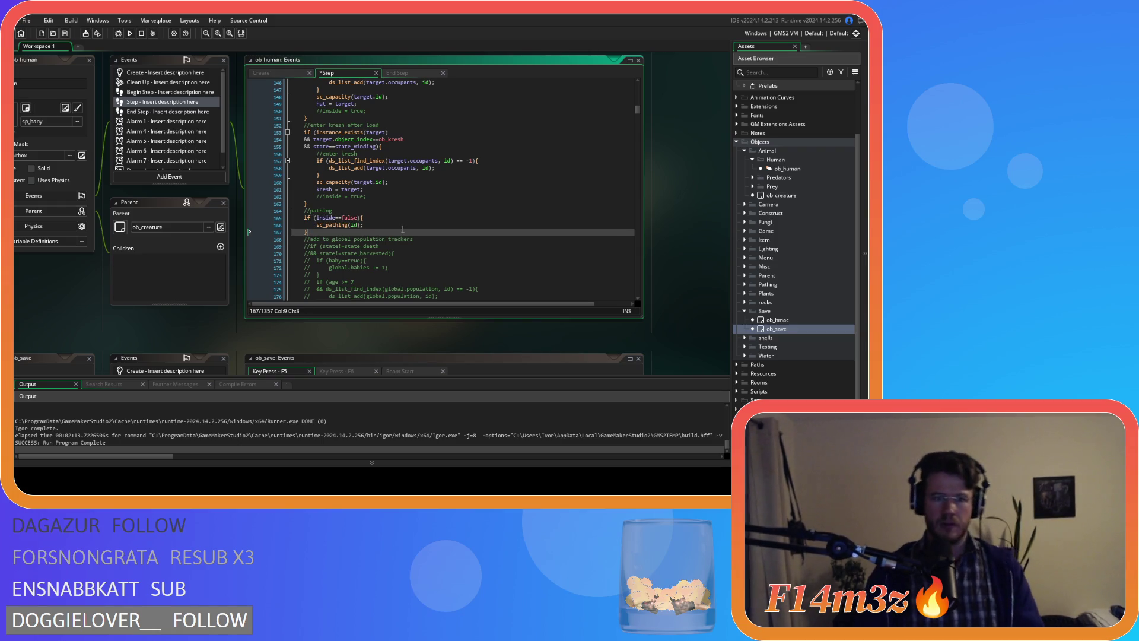
pyautogui.press('F5')
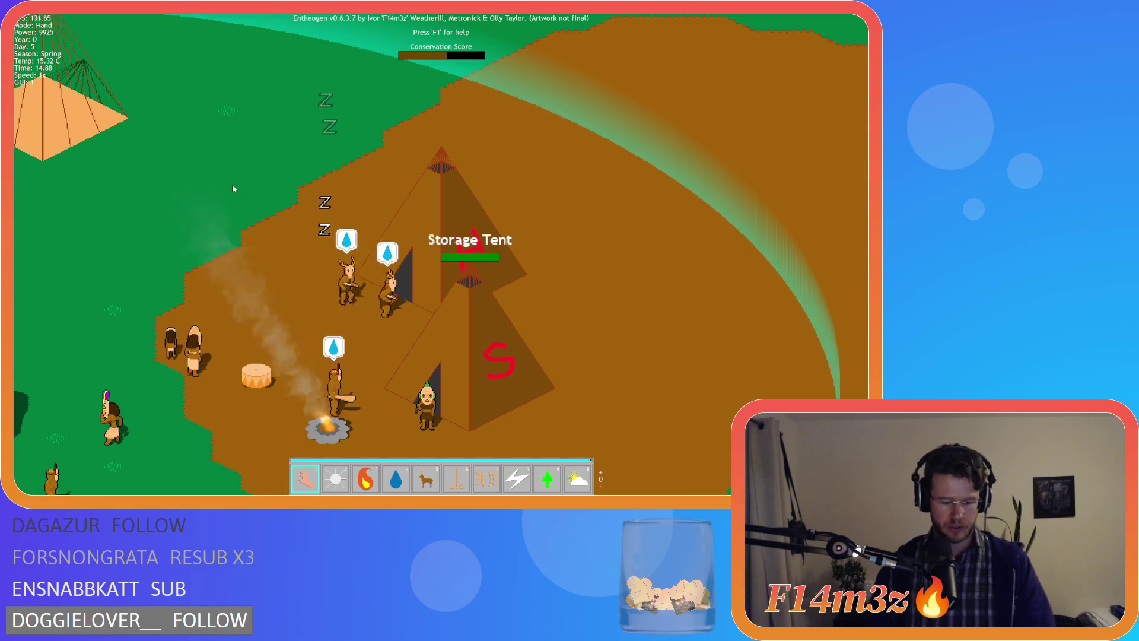
# Step: Press Escape in the running Entheogen build to leave the village scene
pyautogui.press('Escape')
# Step: Confirm returning to the main menu, then quit the game with Alt+F4
pyautogui.press('Return')
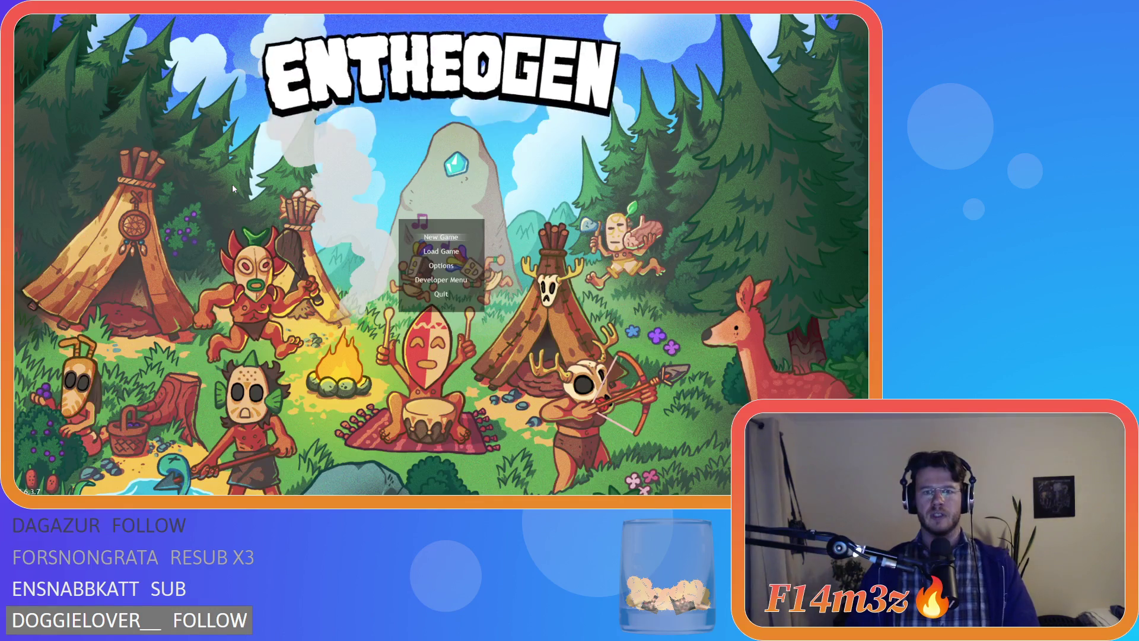
pyautogui.hotkey('alt', 'F4')
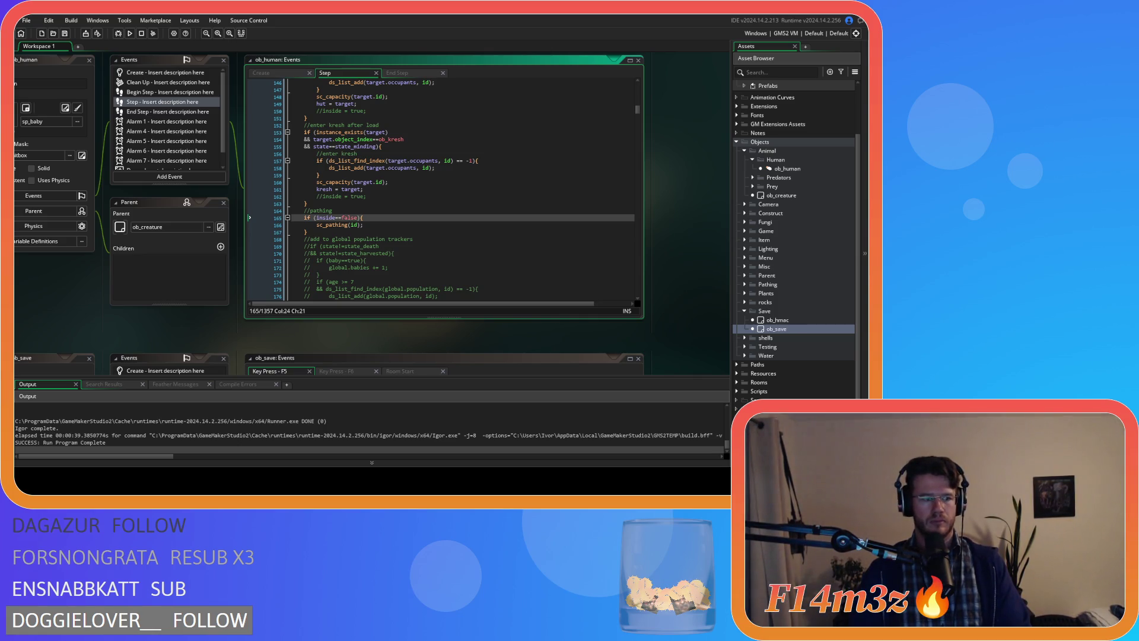
# Step: Close the ob_human editor windows and collapse the Human, Animal and Save object folders
pyautogui.click(452, 232)
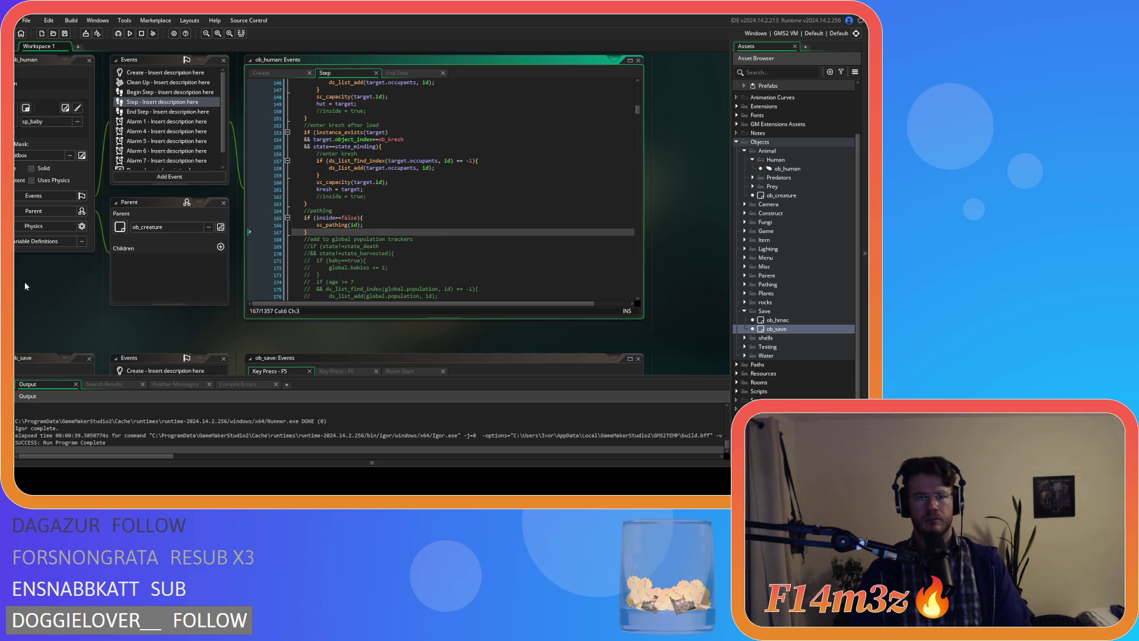
pyautogui.click(45, 293)
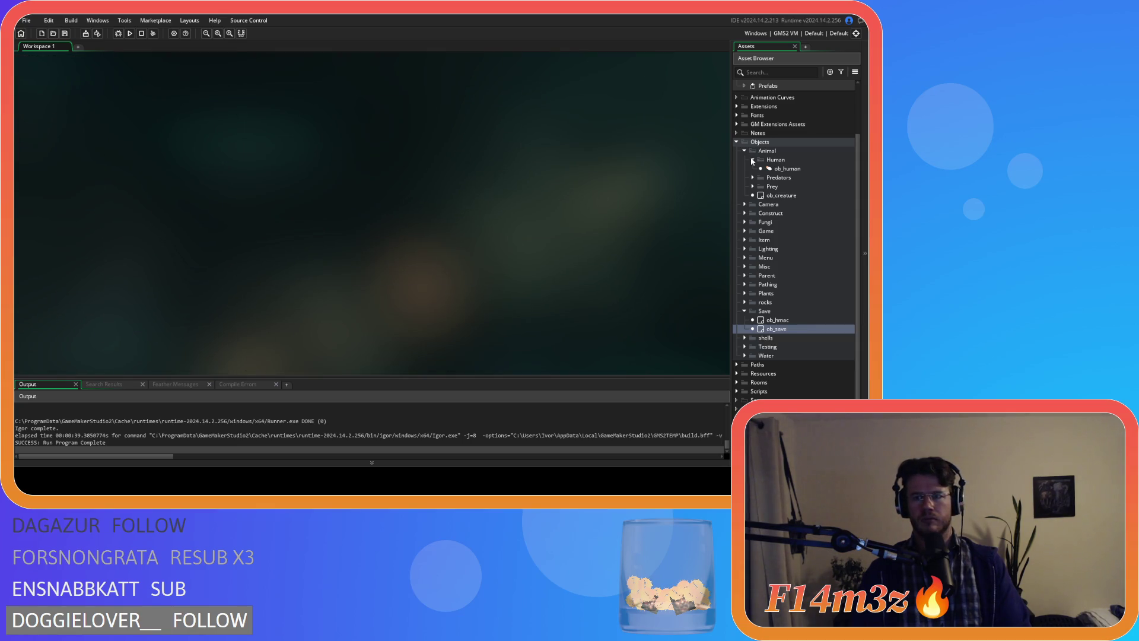
pyautogui.click(751, 159)
pyautogui.click(745, 152)
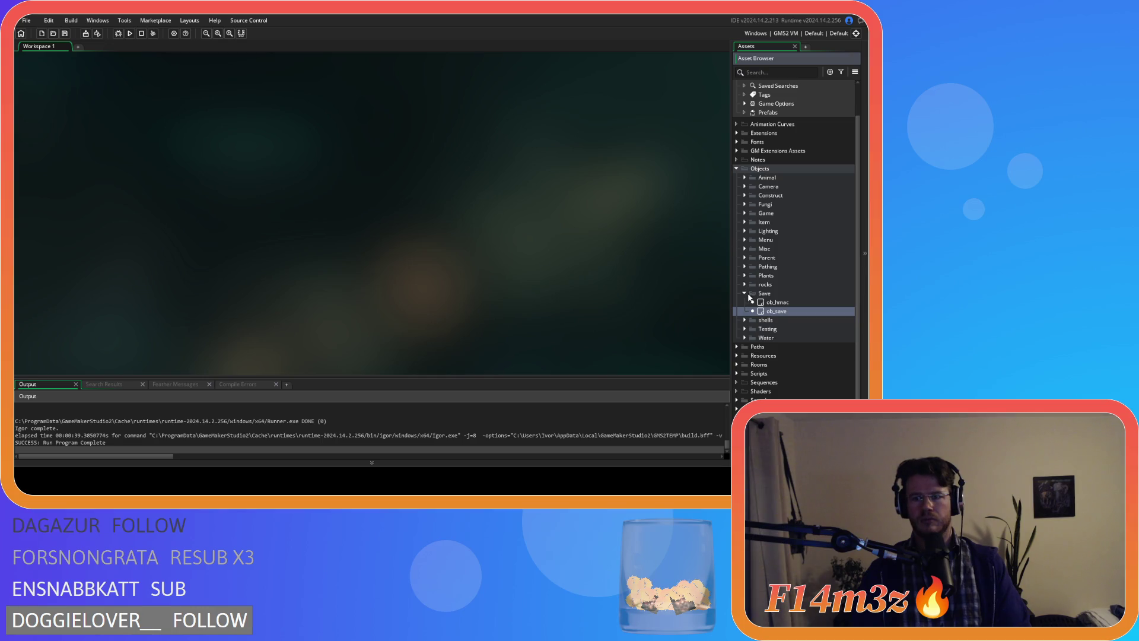
pyautogui.click(745, 294)
# Step: Collapse the Objects folder, switch the build target to GMS2 YYC, and cancel Create Executable
pyautogui.click(737, 187)
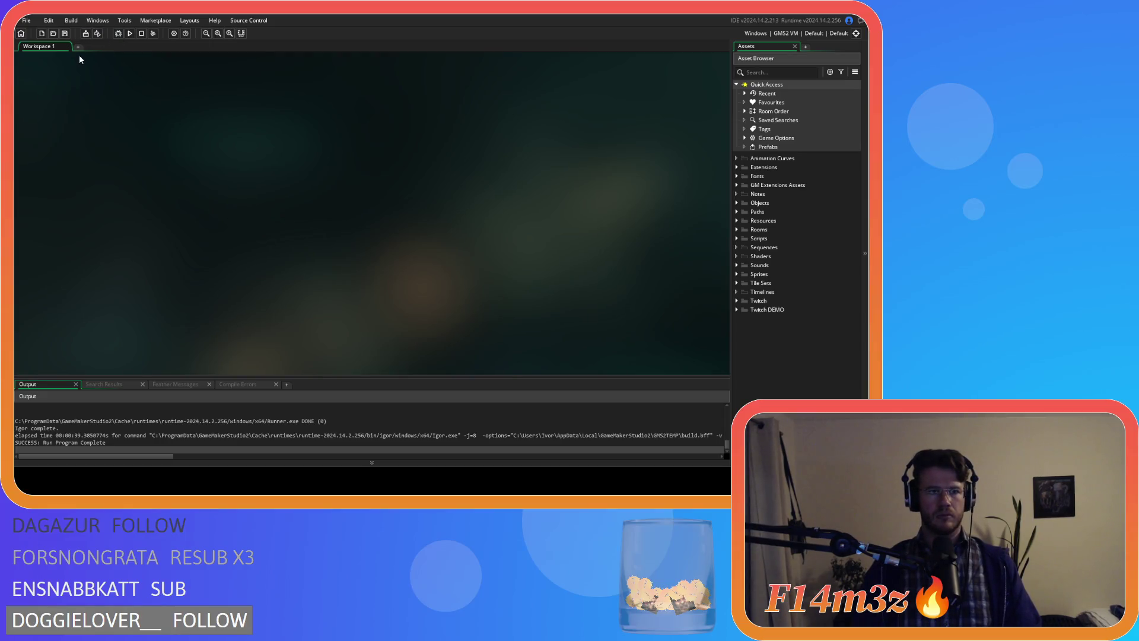
pyautogui.click(788, 36)
pyautogui.click(588, 67)
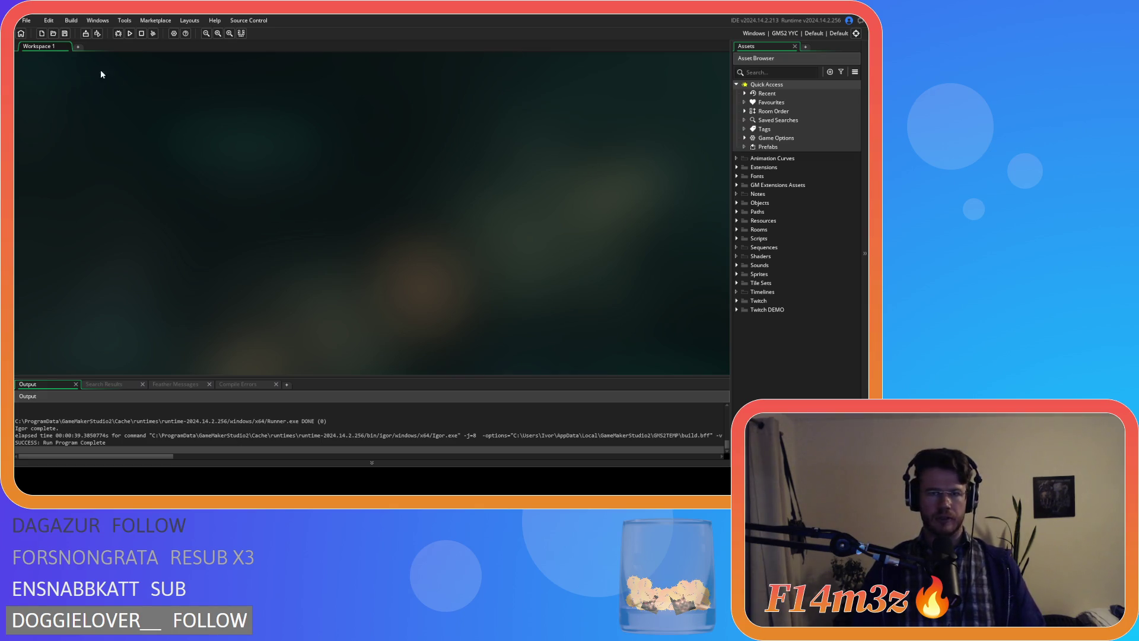
pyautogui.click(86, 34)
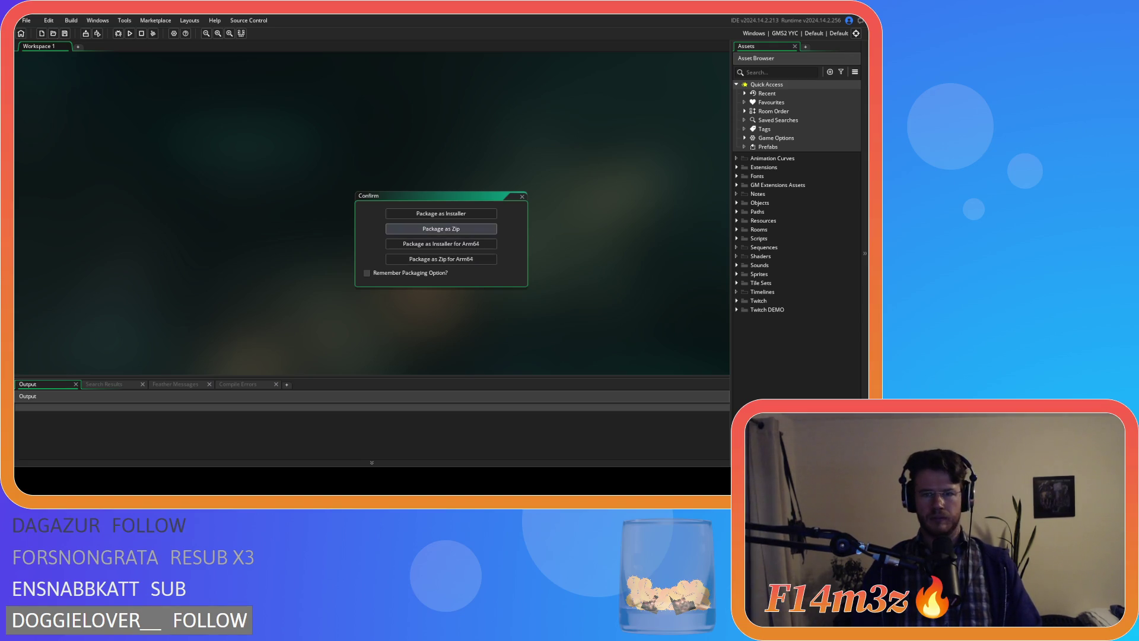
pyautogui.press('Escape')
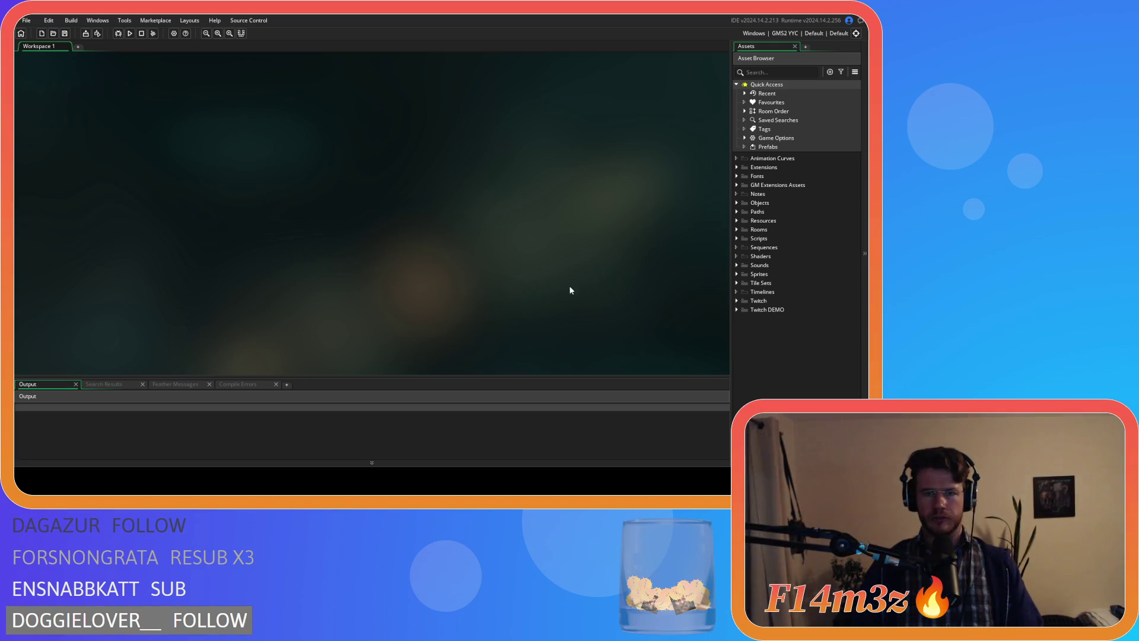
pyautogui.click(174, 34)
# Step: Bump the Windows game version to 0.6.3.8 and confirm with OK
pyautogui.click(68, 136)
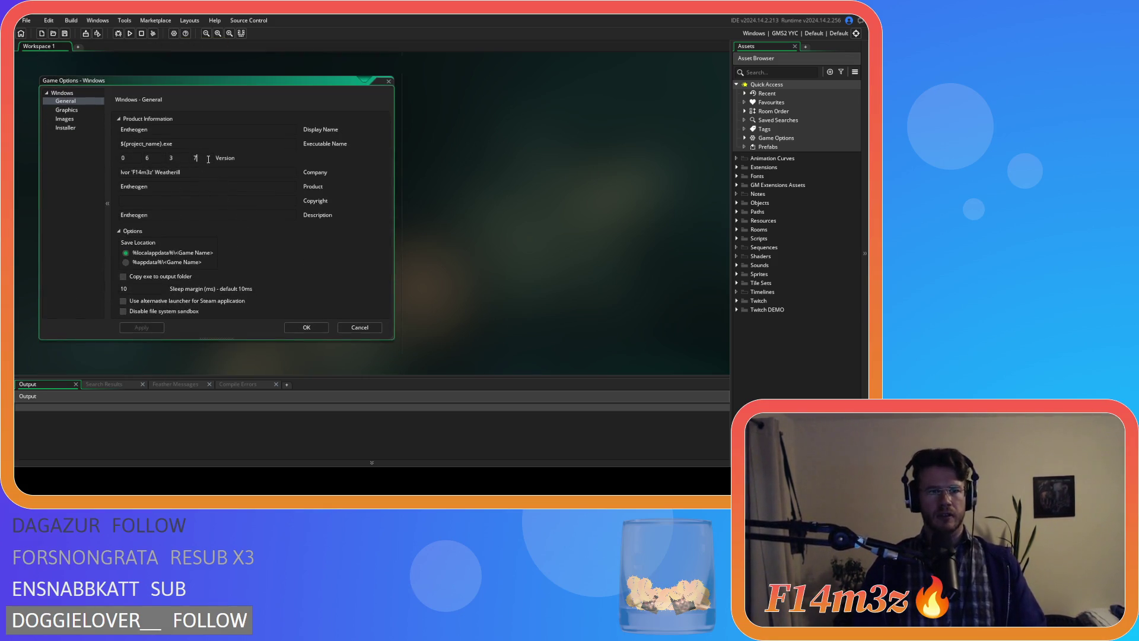
pyautogui.doubleClick(193, 157)
pyautogui.write('8')
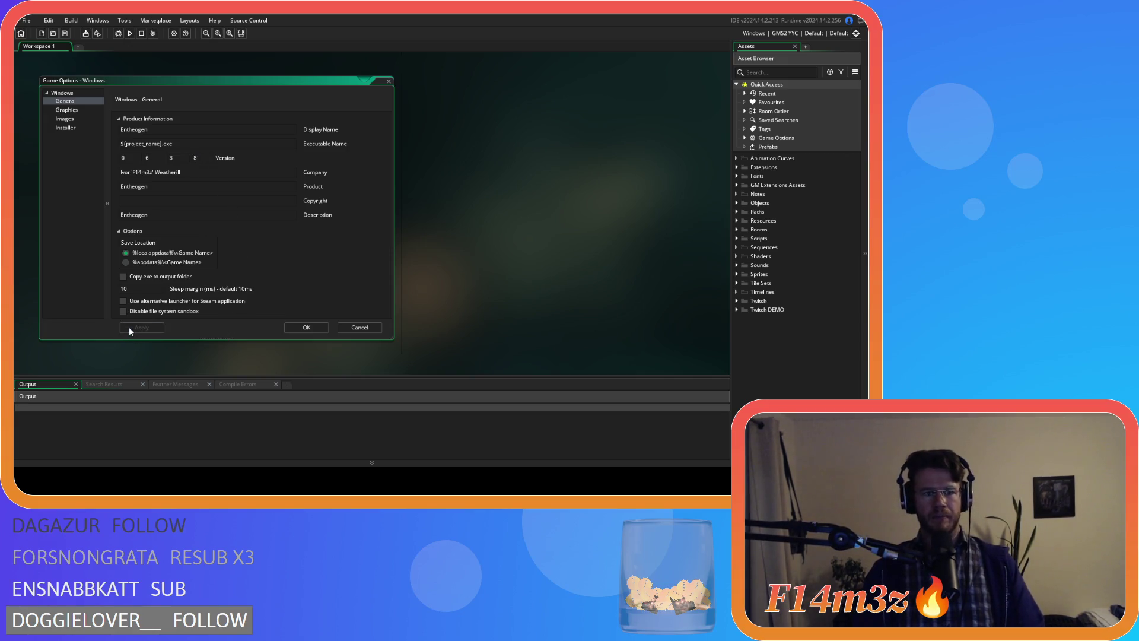
pyautogui.click(303, 327)
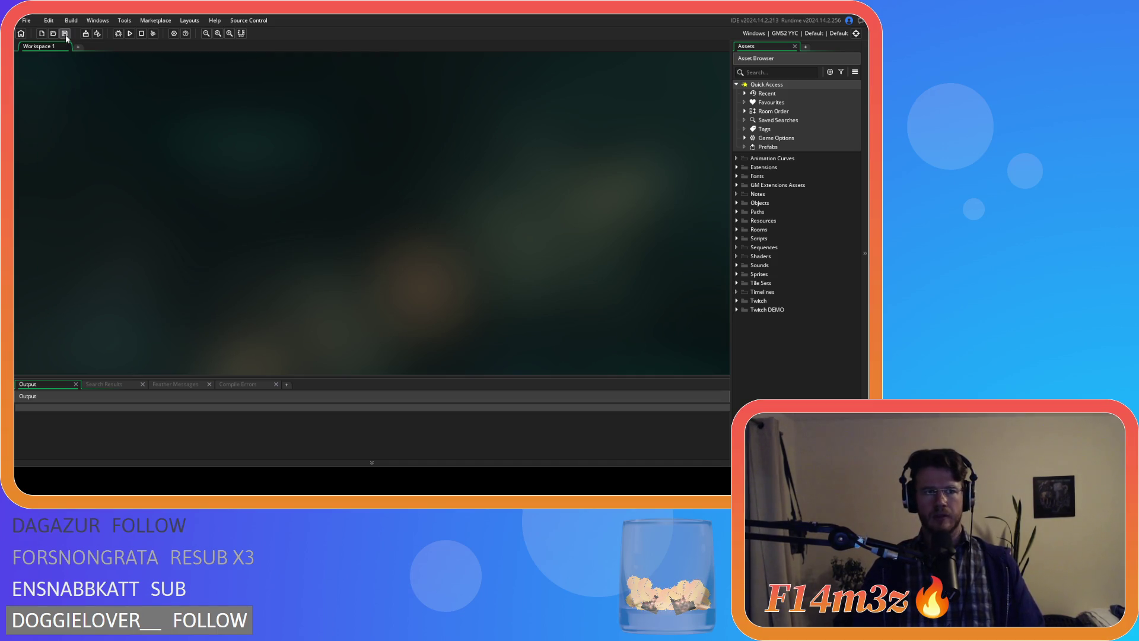
pyautogui.click(96, 34)
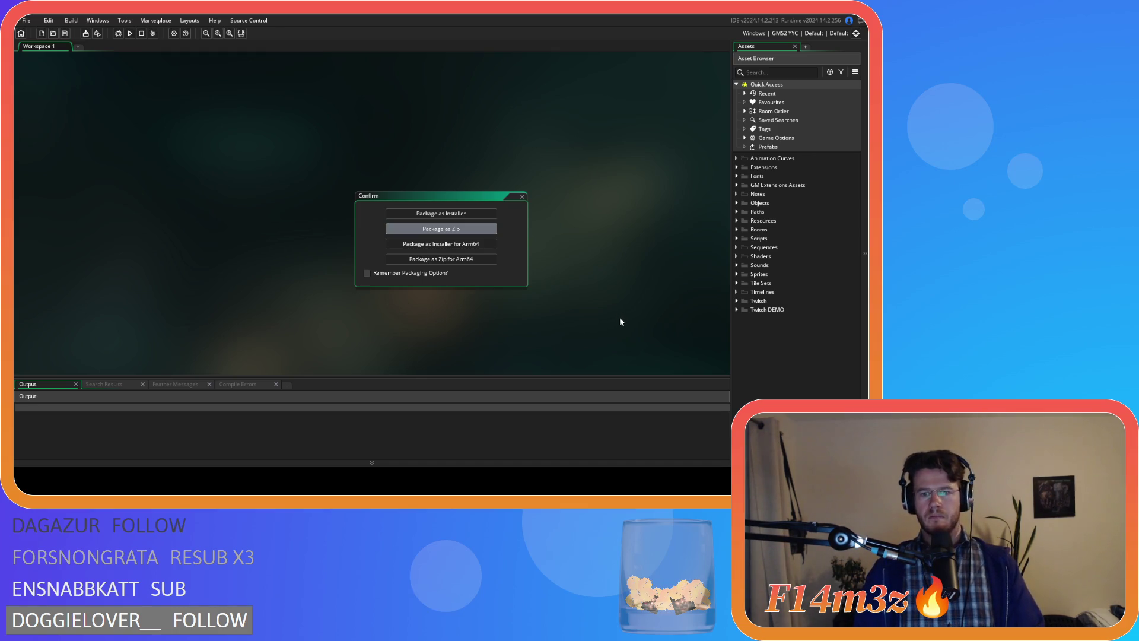
# Step: Choose zip packaging for the YYC Windows build and let it compile
pyautogui.press('Return')
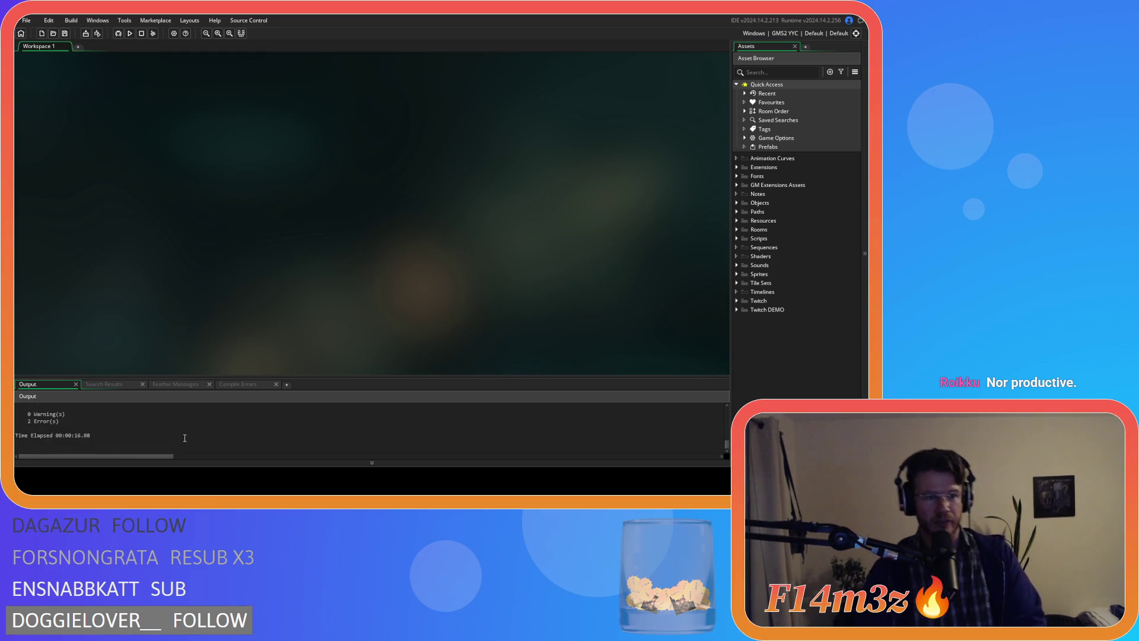
# Step: Scroll the Output log to read the C1061 'blocks nested too deeply' errors
pyautogui.scroll(2, 184, 437)
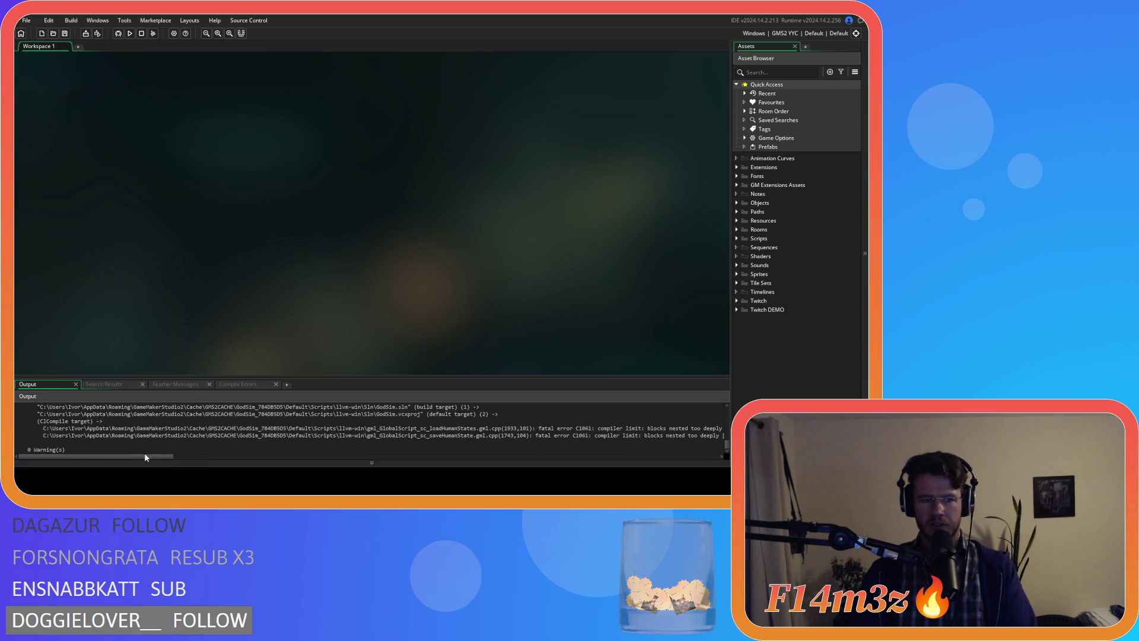
pyautogui.moveTo(144, 457)
pyautogui.mouseDown()
pyautogui.moveTo(240, 462)
pyautogui.moveTo(101, 459)
pyautogui.mouseUp()
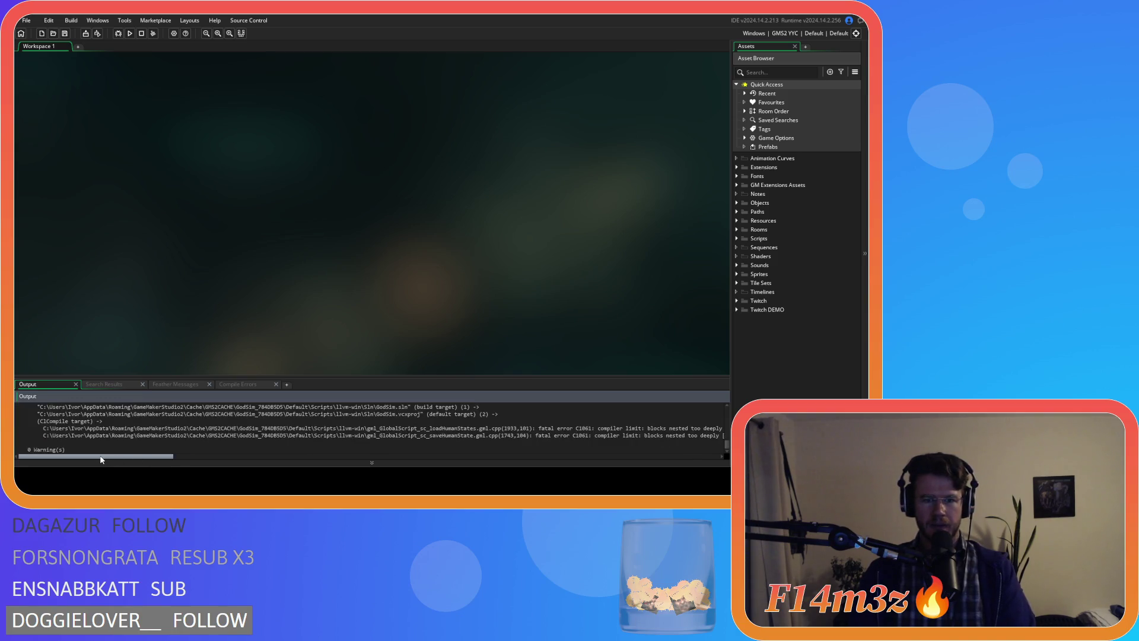
pyautogui.moveTo(144, 459); pyautogui.dragTo(274, 465)
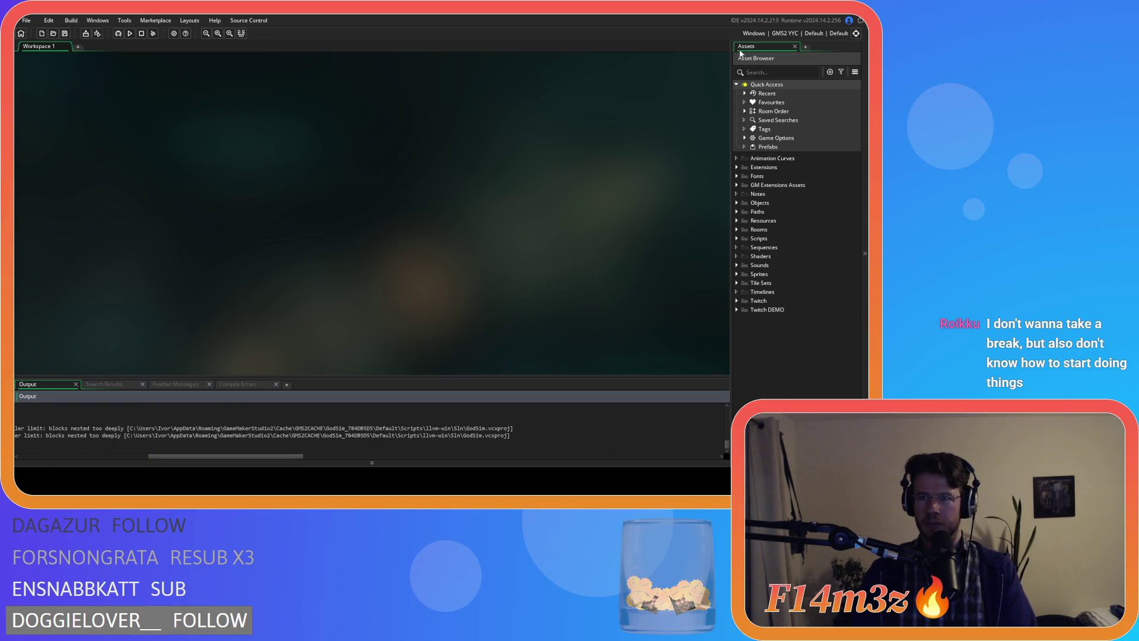
# Step: Switch the target back to GMS2 VM, note the sc_loadHumanStates error, and expand Scripts
pyautogui.click(786, 33)
pyautogui.click(595, 56)
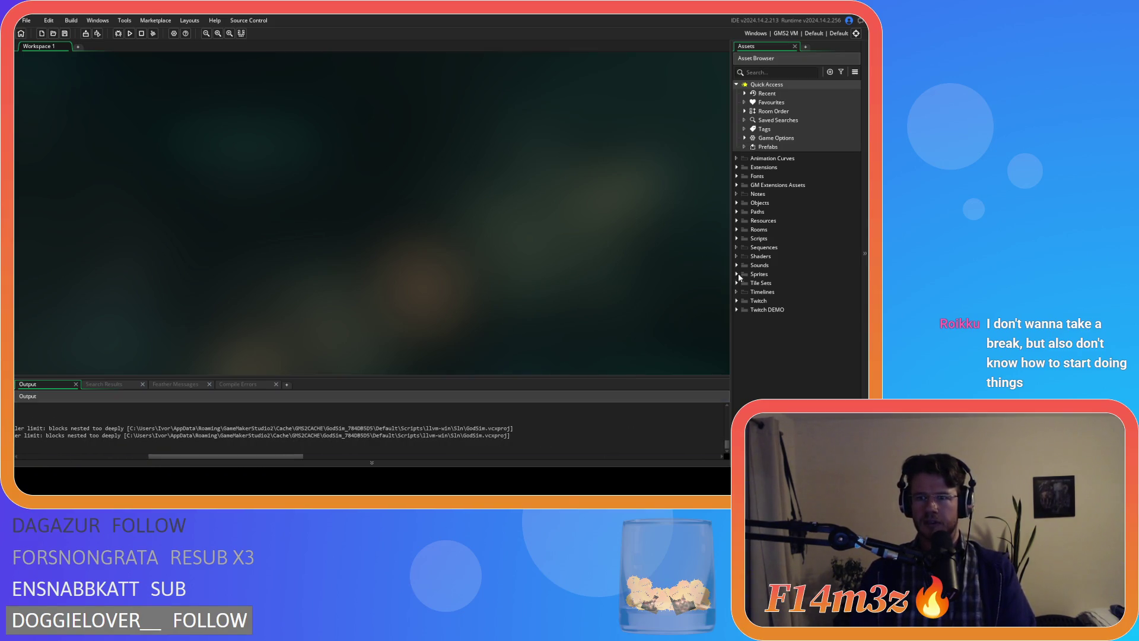
pyautogui.moveTo(287, 457); pyautogui.dragTo(141, 464)
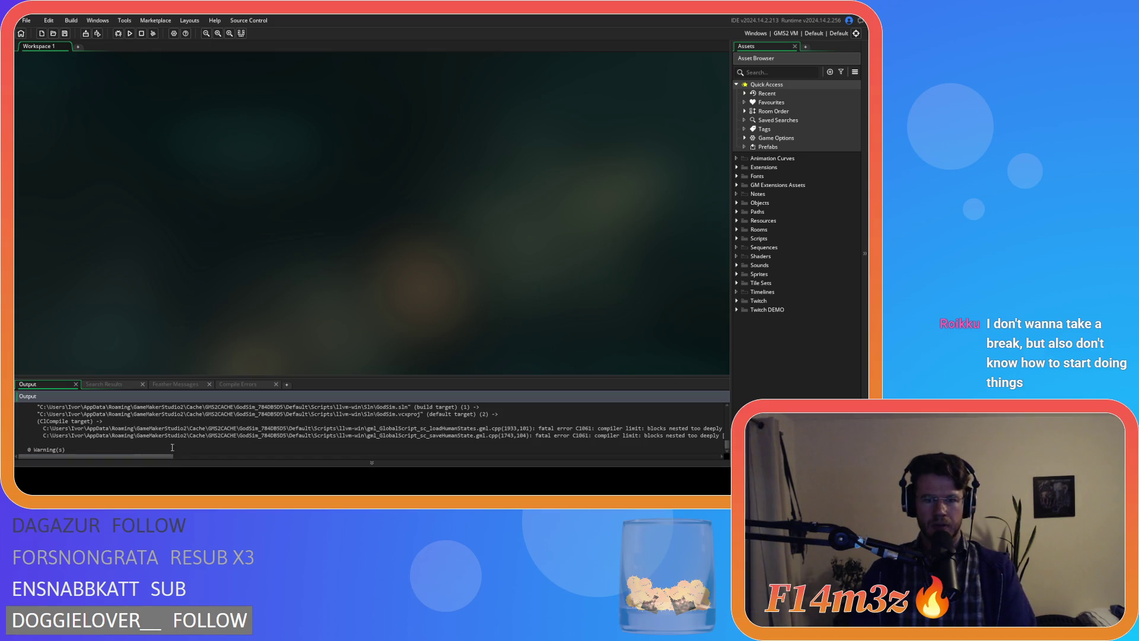
pyautogui.doubleClick(458, 427)
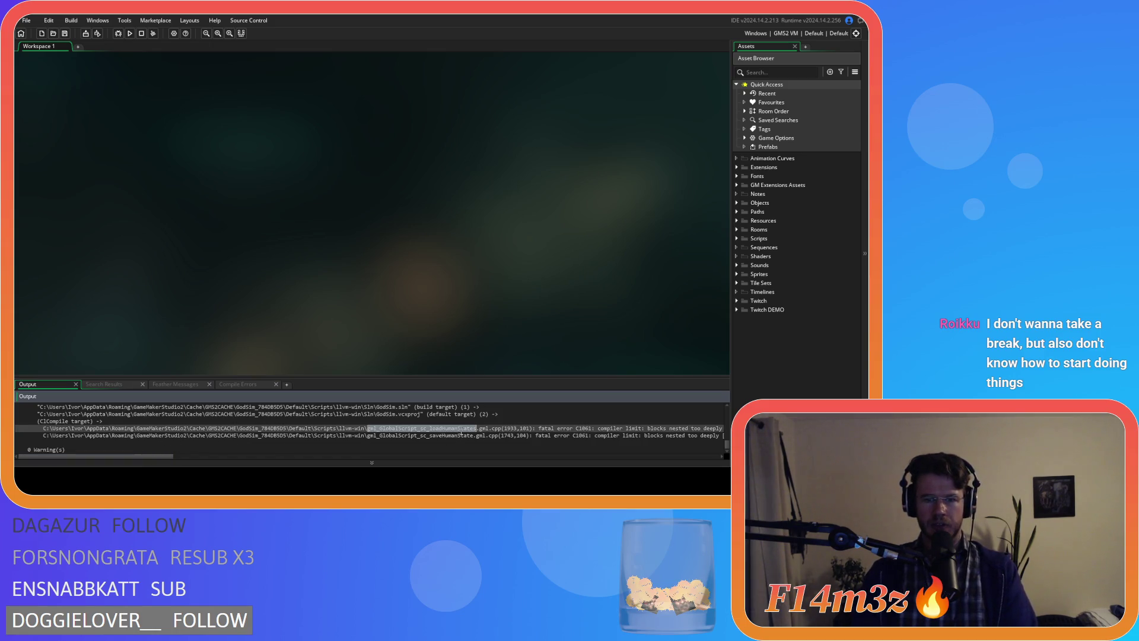
pyautogui.click(599, 429)
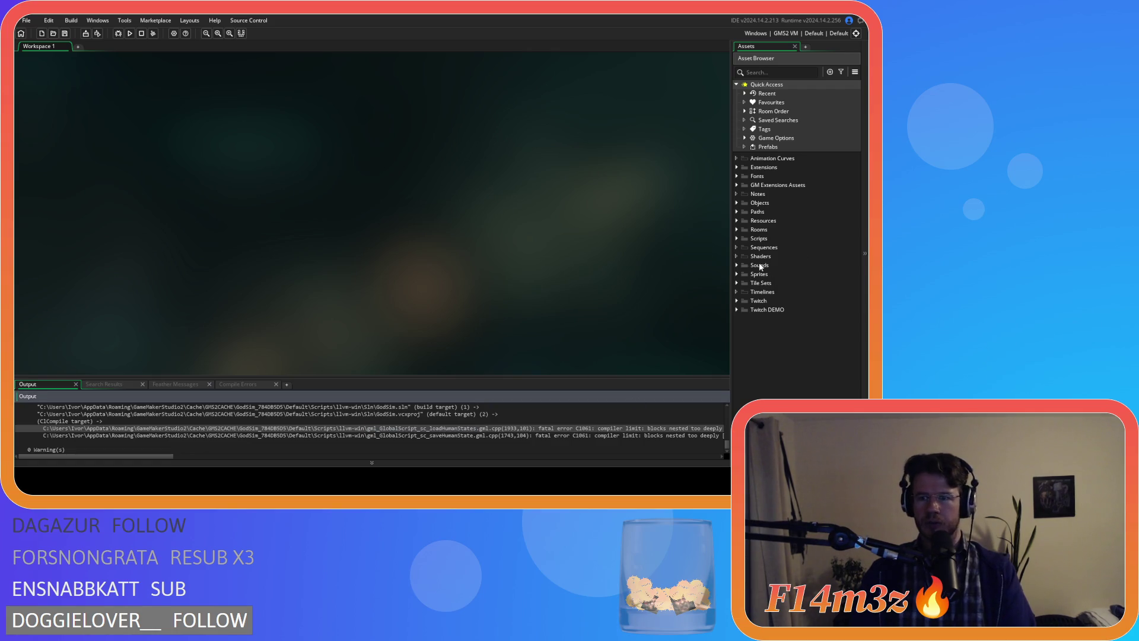
pyautogui.doubleClick(741, 239)
pyautogui.scroll(-5, 742, 279)
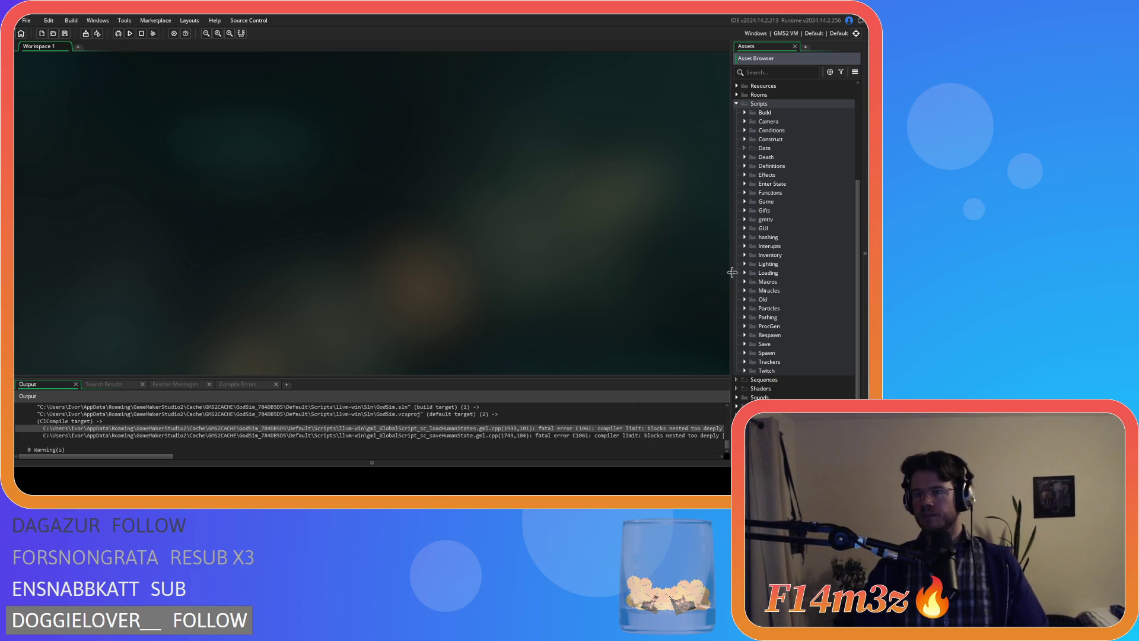
# Step: Expand Scripts > Save, open sc_saveHuman and scroll through its code
pyautogui.click(745, 344)
pyautogui.scroll(-5, 807, 334)
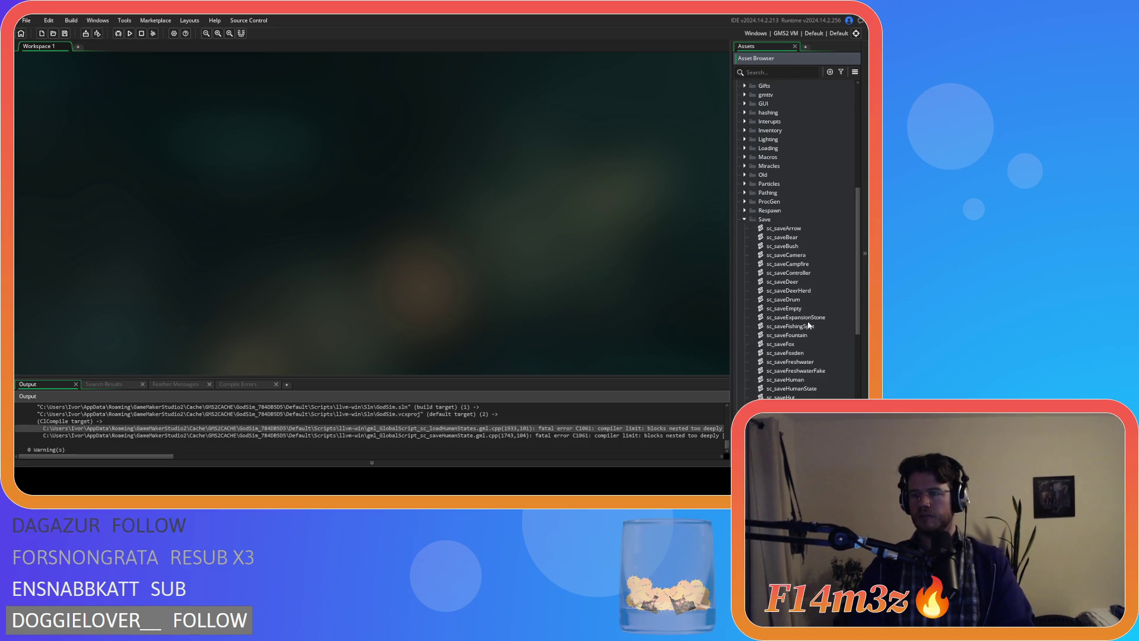
pyautogui.doubleClick(795, 380)
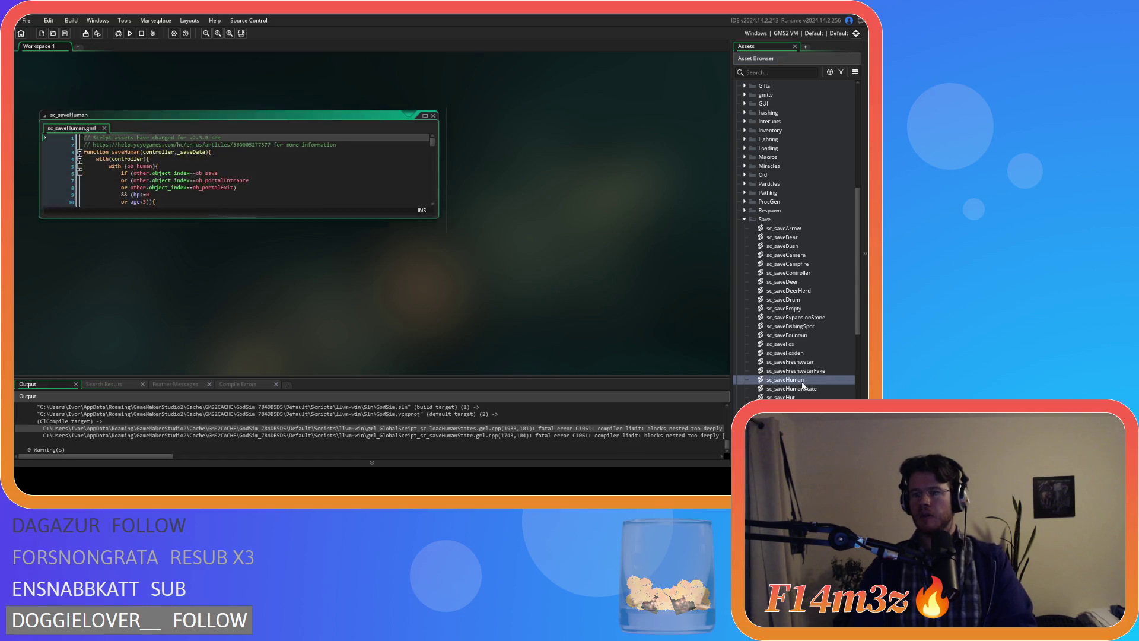
pyautogui.click(290, 225)
pyautogui.scroll(-6, 290, 226)
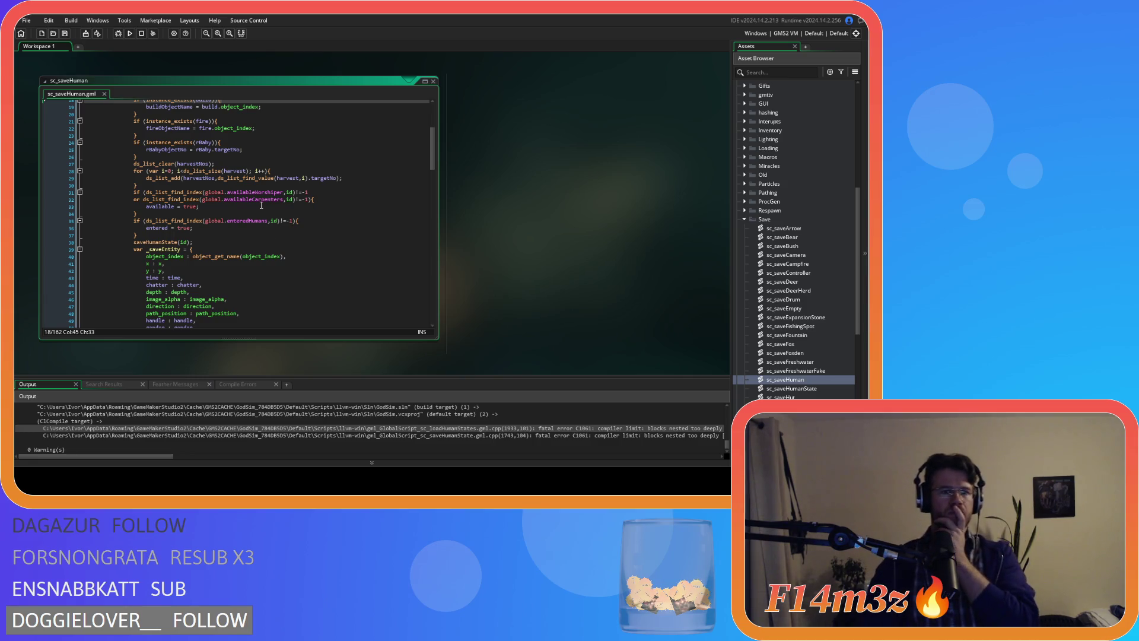
pyautogui.scroll(3, 261, 205)
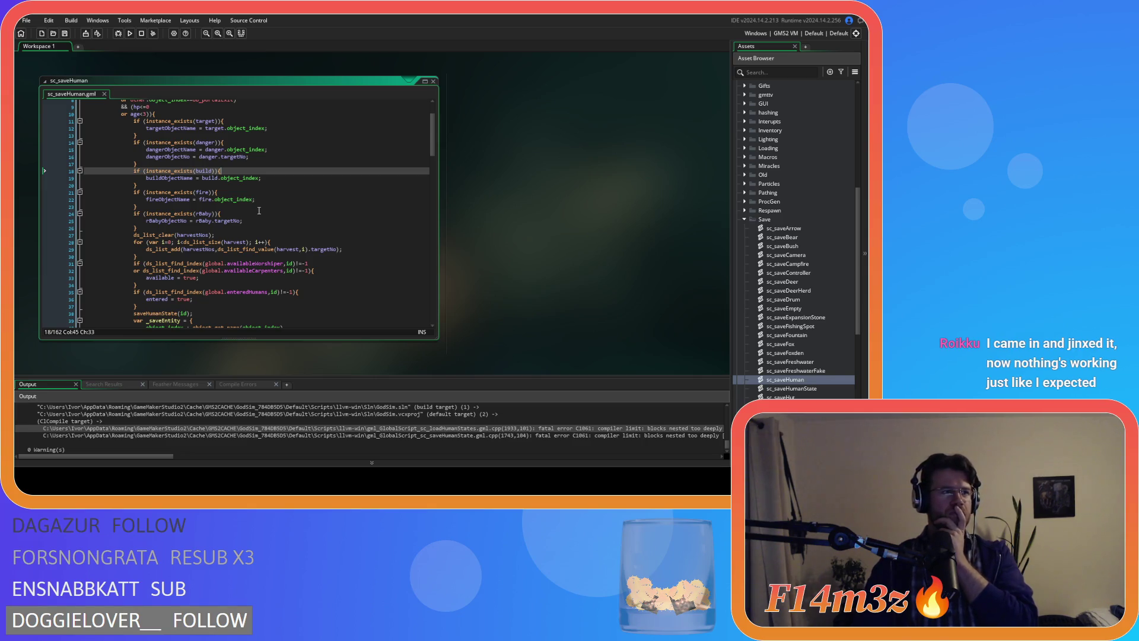
pyautogui.scroll(-5, 269, 192)
# Step: Finish reviewing sc_saveHuman, close it, and open the sc_saveHumanState script
pyautogui.click(356, 183)
pyautogui.scroll(-10, 359, 189)
pyautogui.scroll(-20, 360, 188)
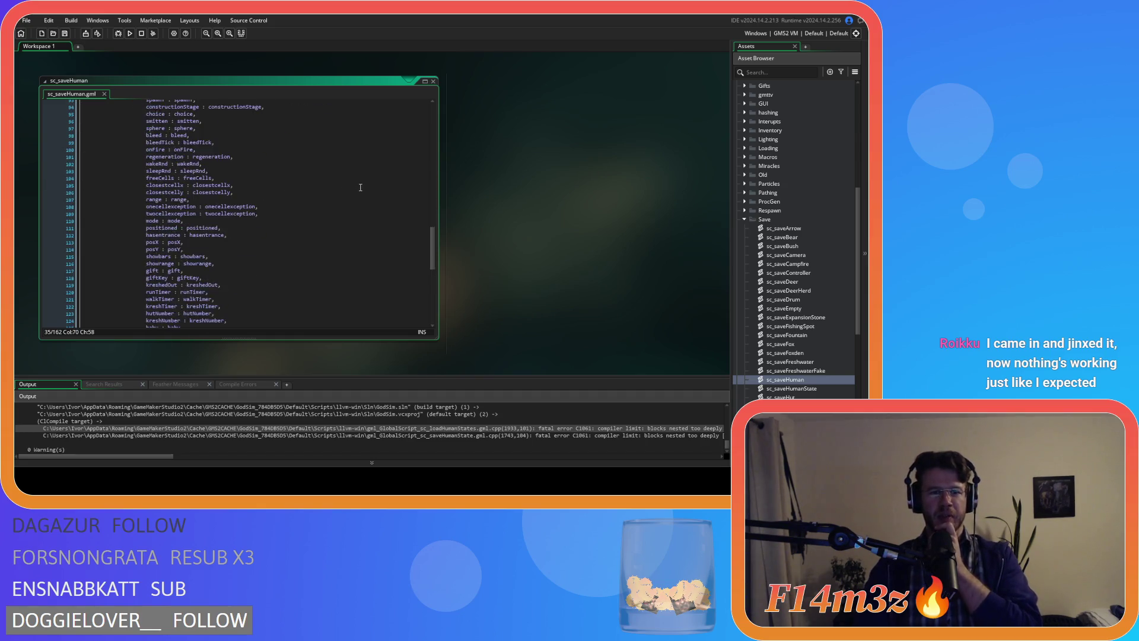
pyautogui.moveTo(436, 302); pyautogui.dragTo(433, 86)
pyautogui.doubleClick(436, 84)
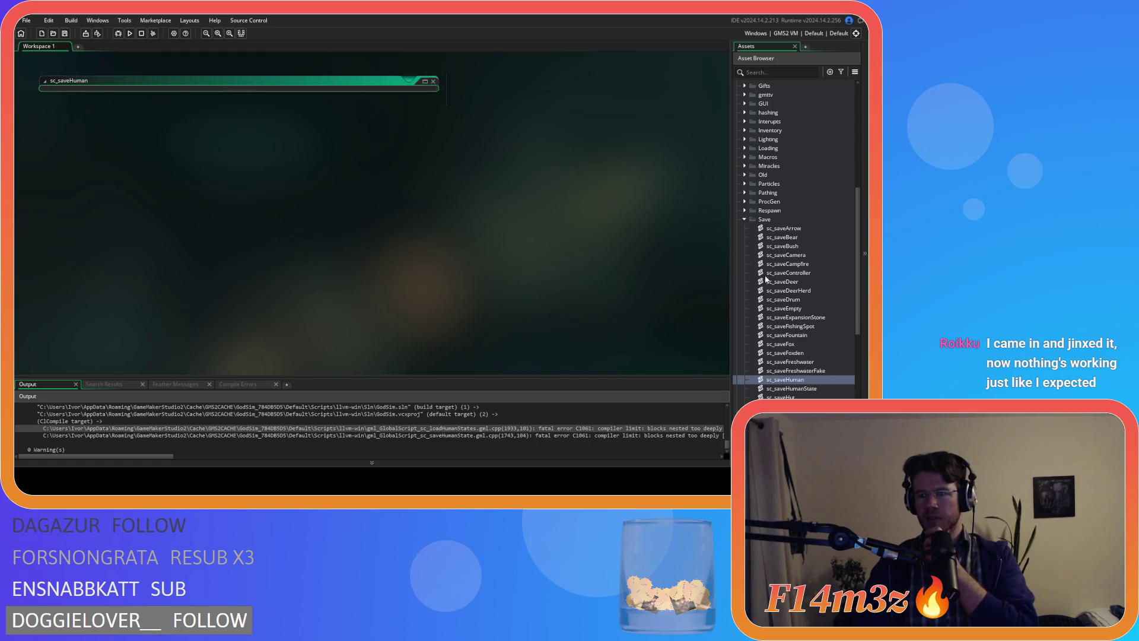
pyautogui.scroll(-3, 798, 294)
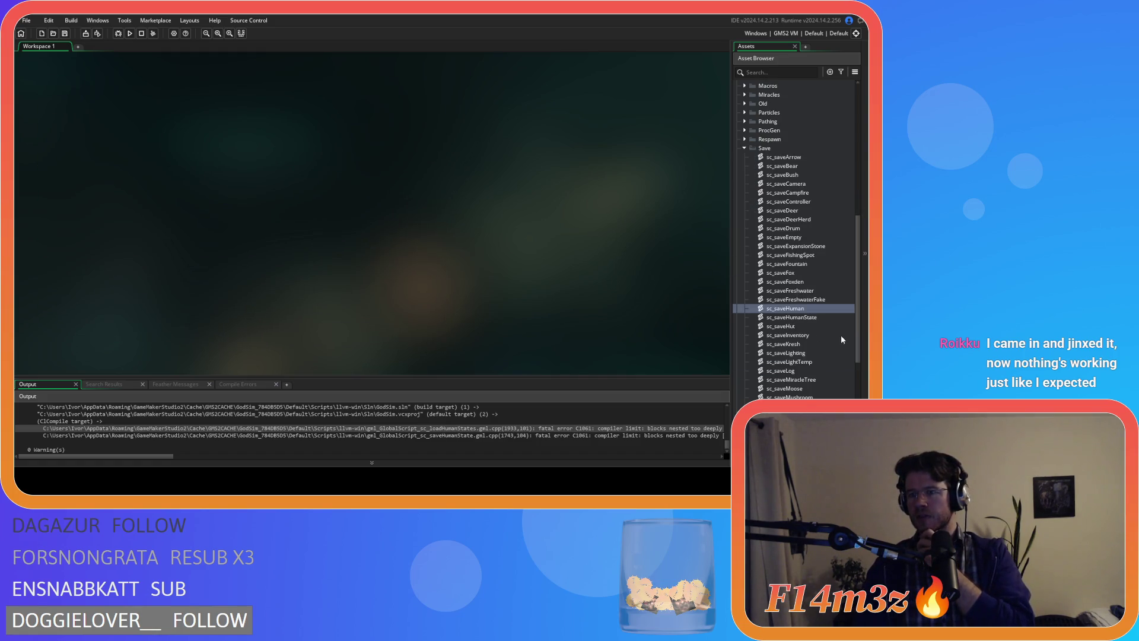
pyautogui.doubleClick(826, 318)
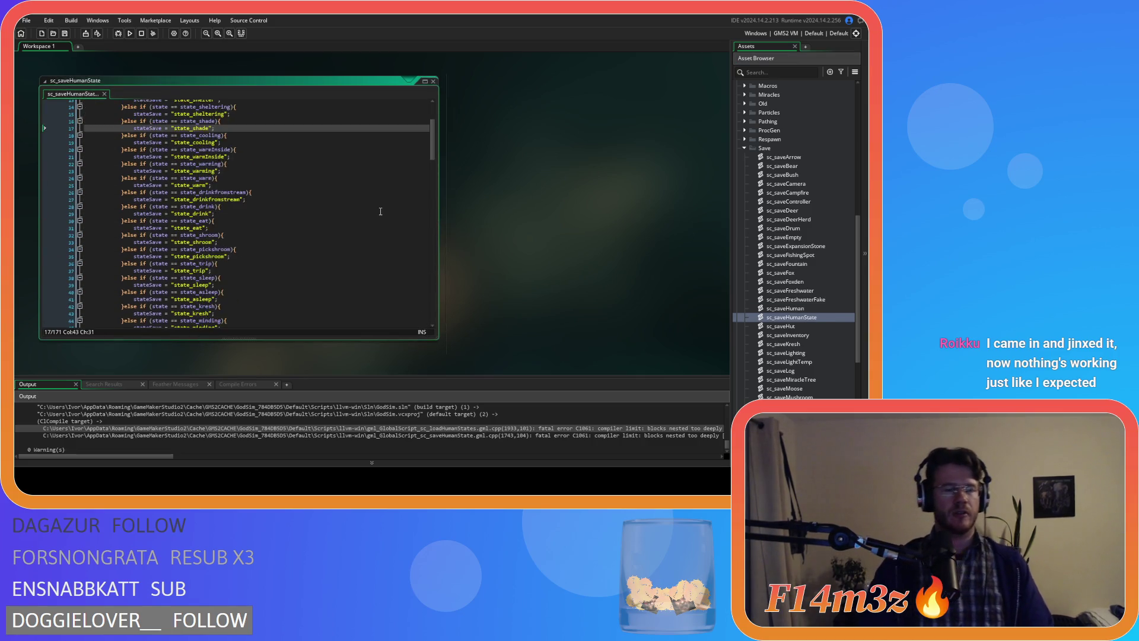
# Step: Split the withdrawwaterfire, fetchwaterfire, shelter, sheltering, shade and cooling else-ifs into separate ifs
pyautogui.scroll(-20, 380, 211)
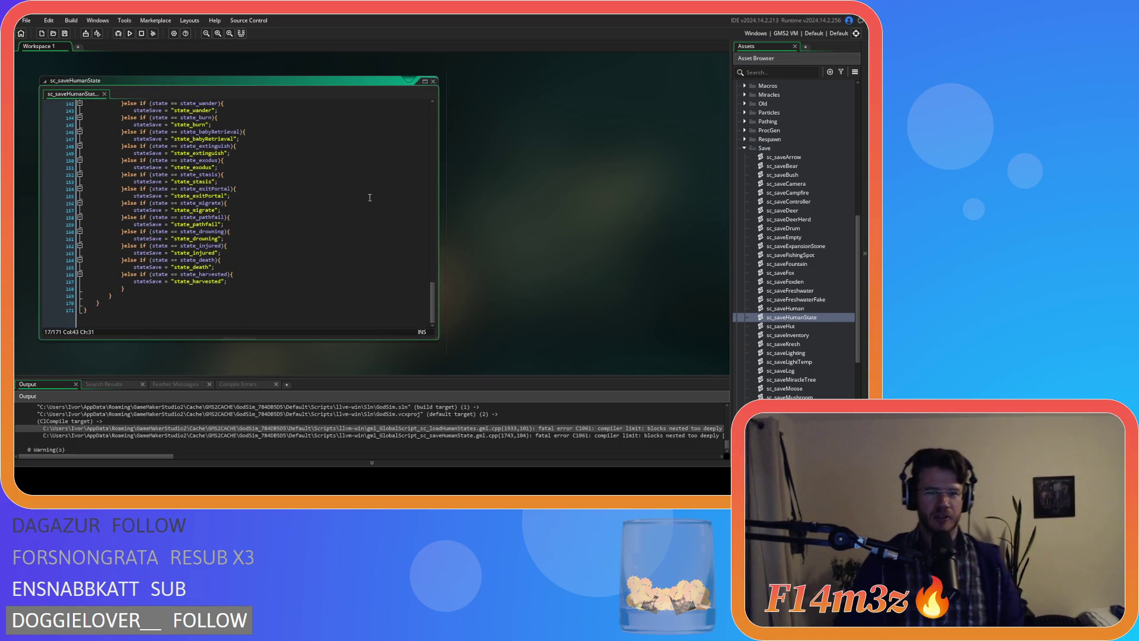
pyautogui.moveTo(433, 295); pyautogui.dragTo(423, 96)
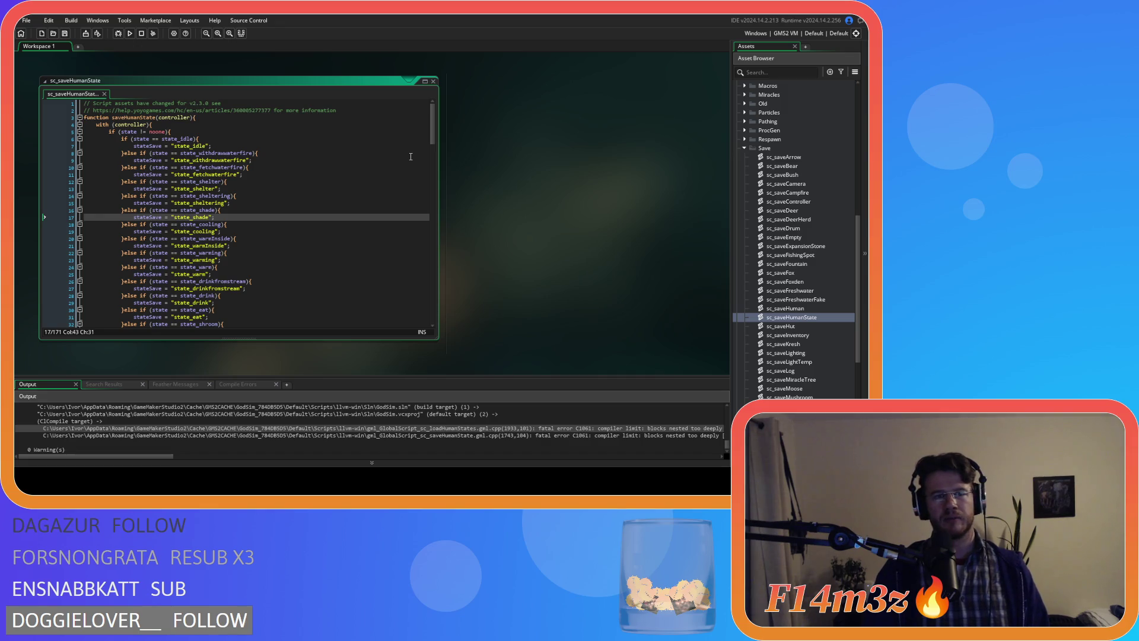
pyautogui.click(128, 154)
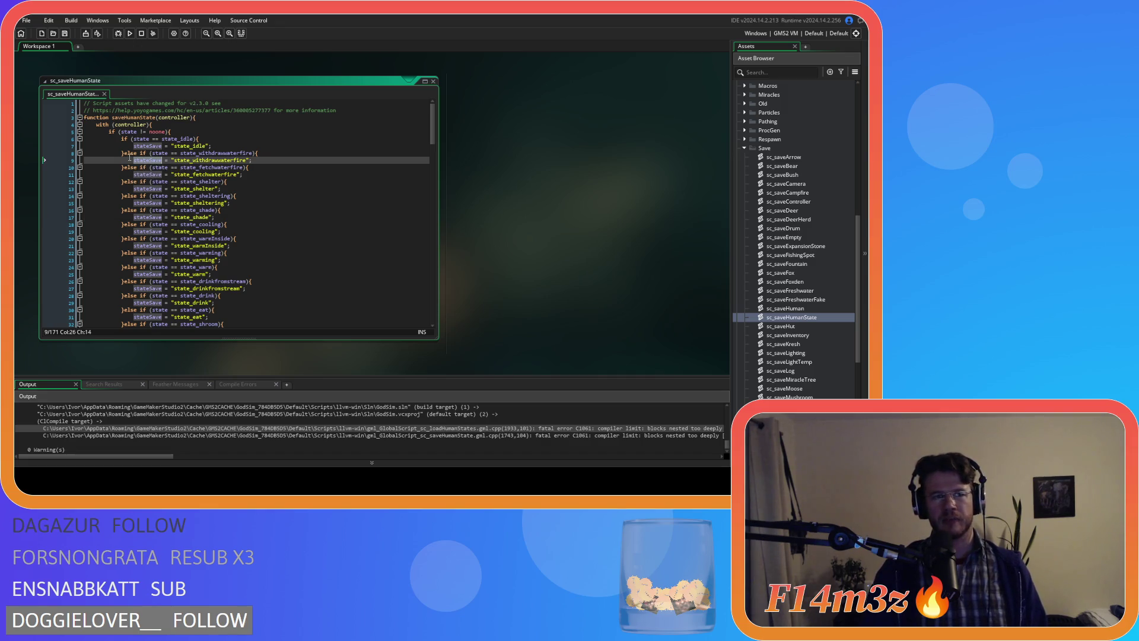
pyautogui.doubleClick(129, 154)
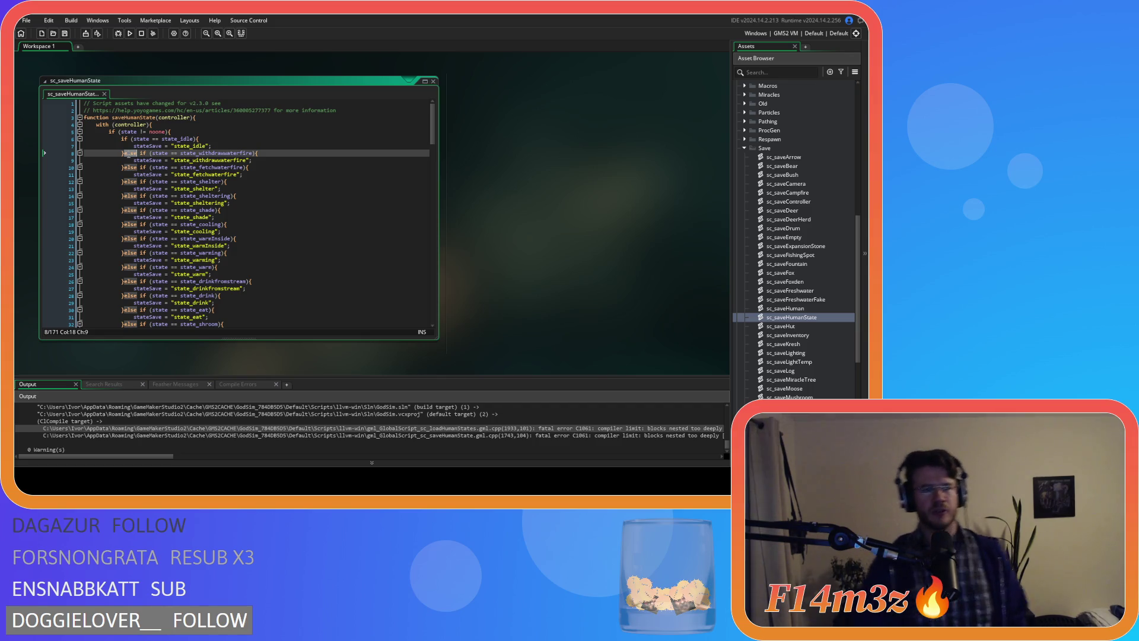
pyautogui.press('Return')
pyautogui.doubleClick(130, 175)
pyautogui.press('Return')
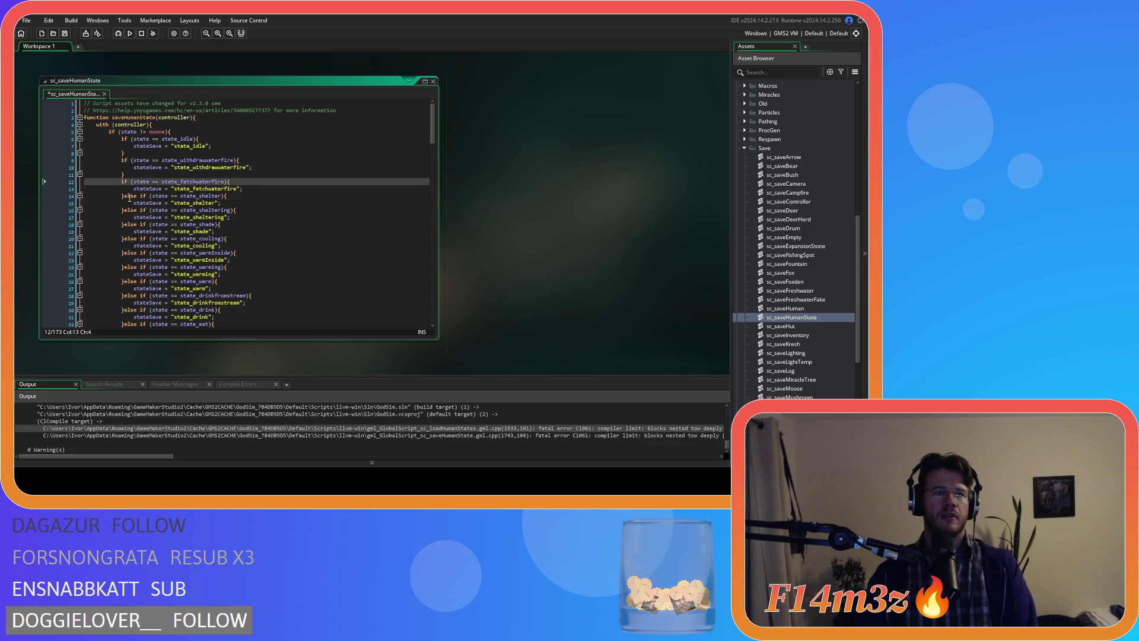
pyautogui.doubleClick(128, 195)
pyautogui.press('Return')
pyautogui.doubleClick(128, 218)
pyautogui.press('Return')
pyautogui.doubleClick(129, 238)
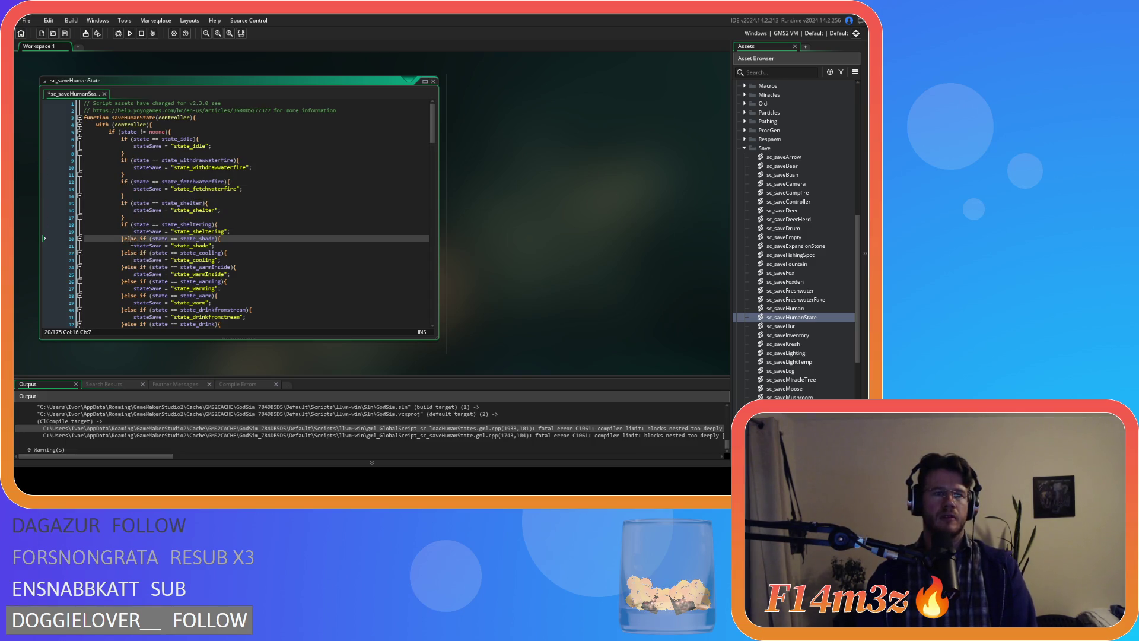
pyautogui.press('Return')
pyautogui.doubleClick(128, 260)
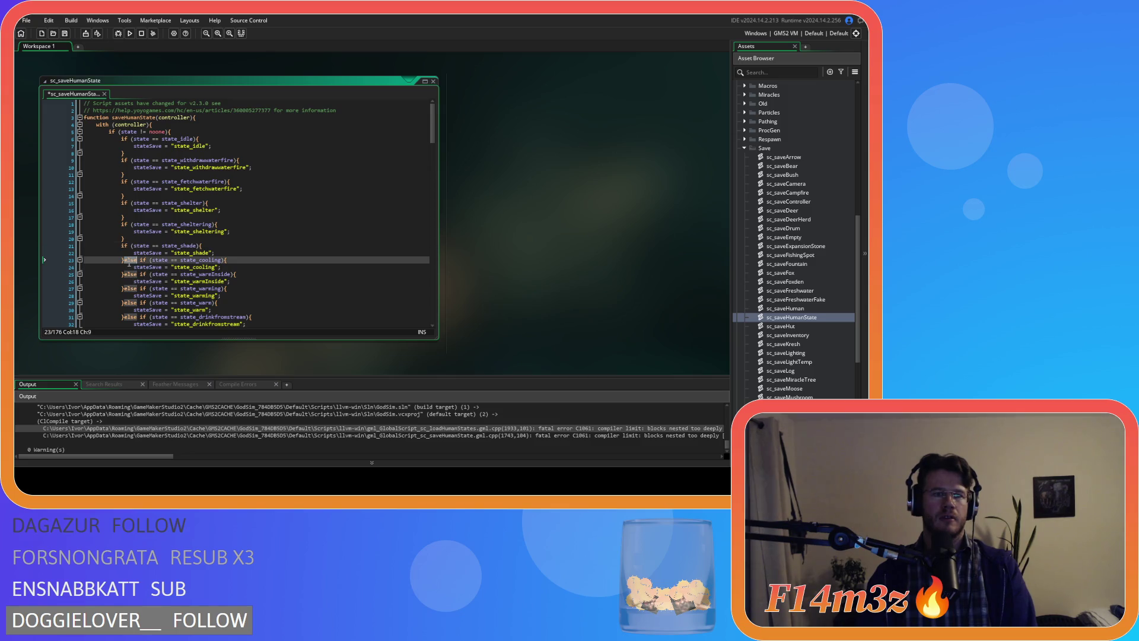
pyautogui.press('Return')
# Step: Split the warmInside, warming, state_warm, drinkfromstream and drink else-ifs into separate ifs
pyautogui.scroll(-4, 131, 190)
pyautogui.doubleClick(128, 192)
pyautogui.press('Return')
pyautogui.doubleClick(128, 214)
pyautogui.press('Return')
pyautogui.doubleClick(128, 235)
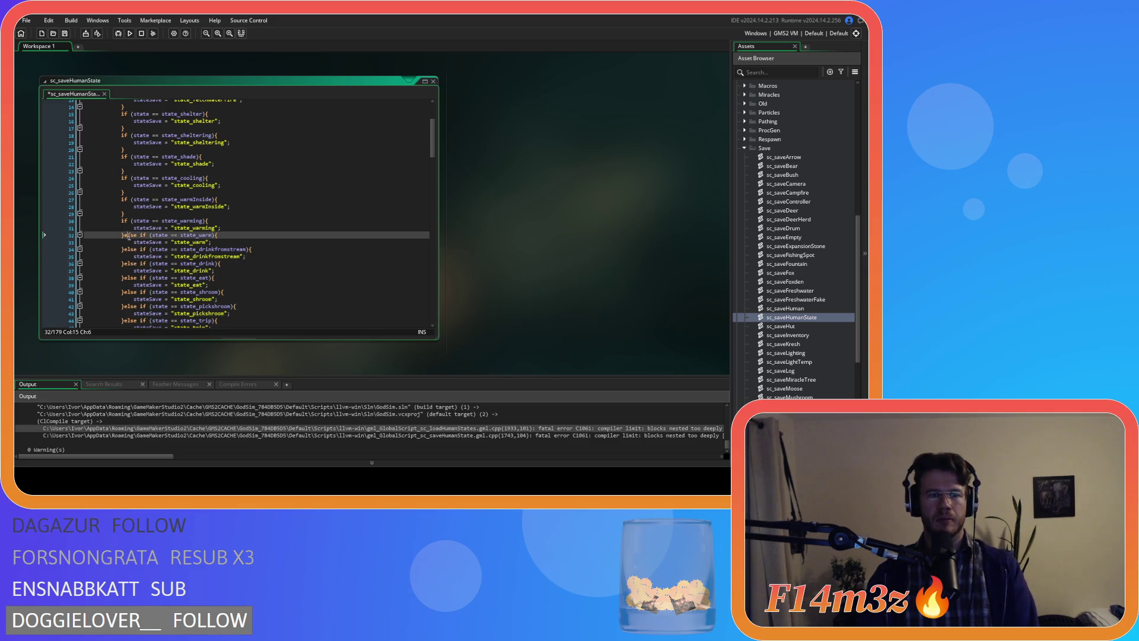
pyautogui.press('Return')
pyautogui.click(128, 256)
pyautogui.doubleClick(128, 256)
pyautogui.press('Return')
pyautogui.doubleClick(128, 278)
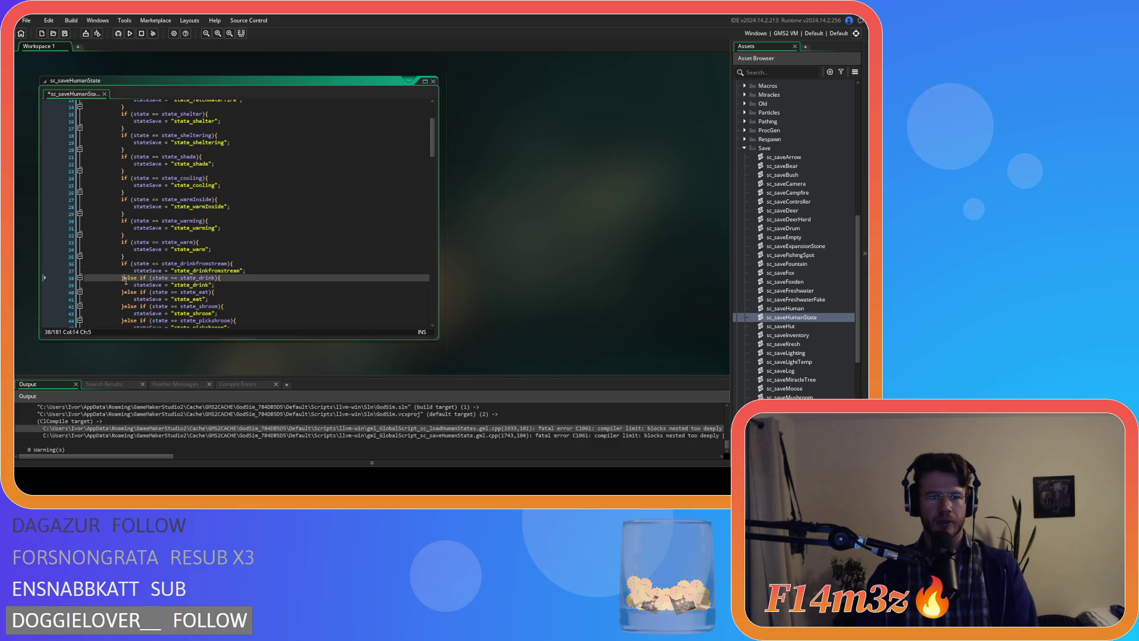
pyautogui.press('Return')
# Step: Split the eat, shroom, pickshroom, trip, sleep and asleep else-ifs, removing a stray blank line
pyautogui.scroll(-3, 136, 263)
pyautogui.doubleClick(128, 228)
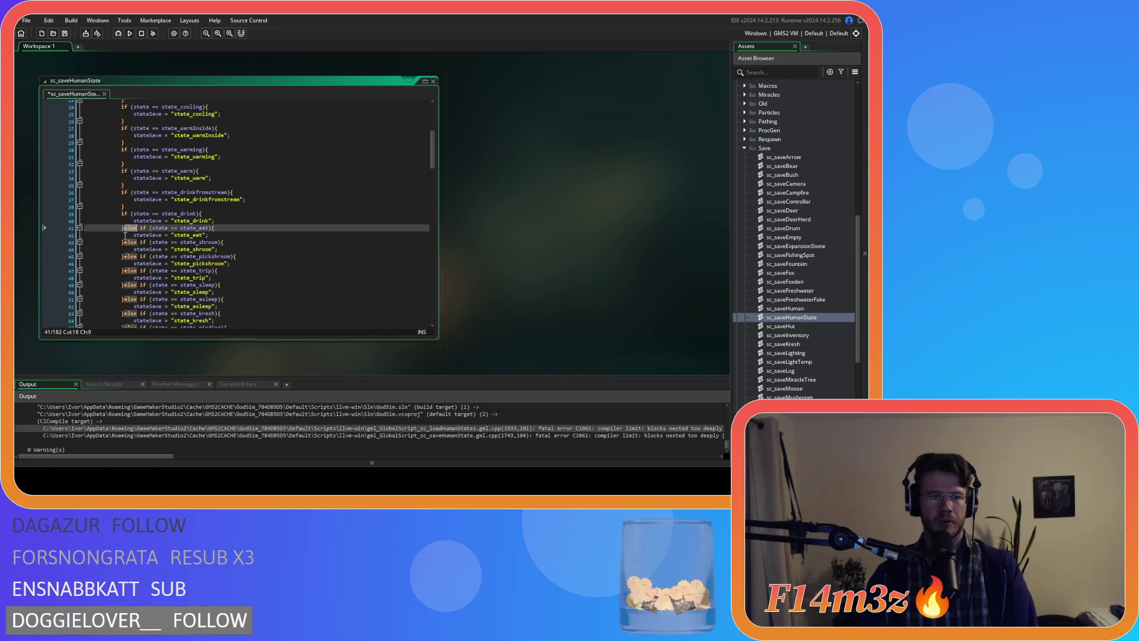
pyautogui.press('Return')
pyautogui.doubleClick(129, 250)
pyautogui.press('Return')
pyautogui.doubleClick(128, 270)
pyautogui.press('Return')
pyautogui.scroll(-3, 129, 270)
pyautogui.doubleClick(127, 232)
pyautogui.doubleClick(128, 238)
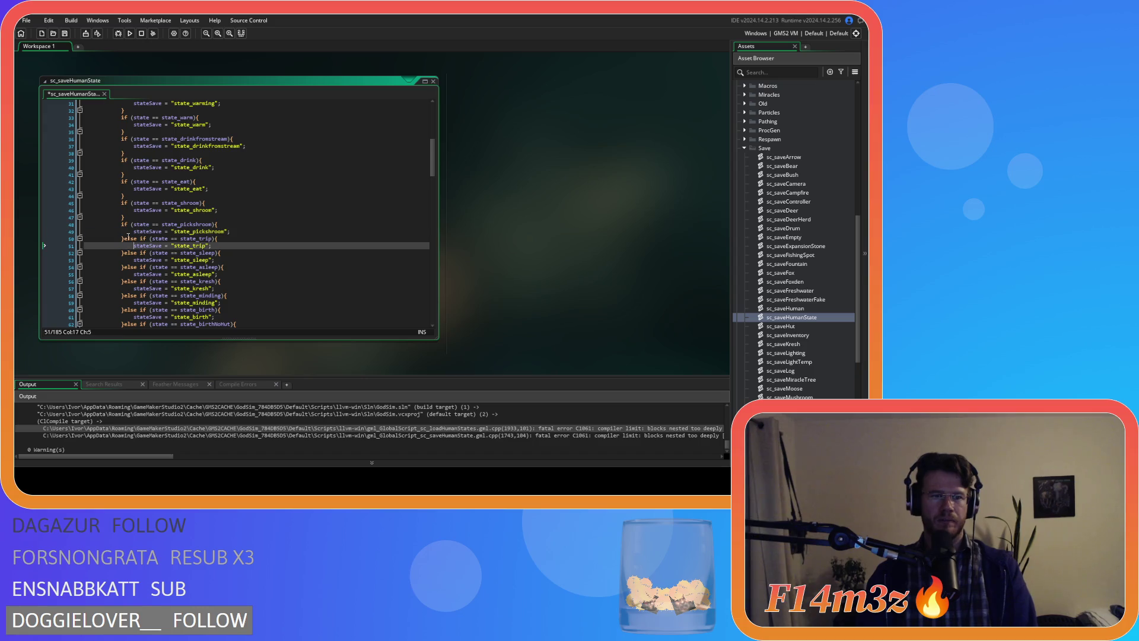
pyautogui.press('Return')
pyautogui.doubleClick(130, 260)
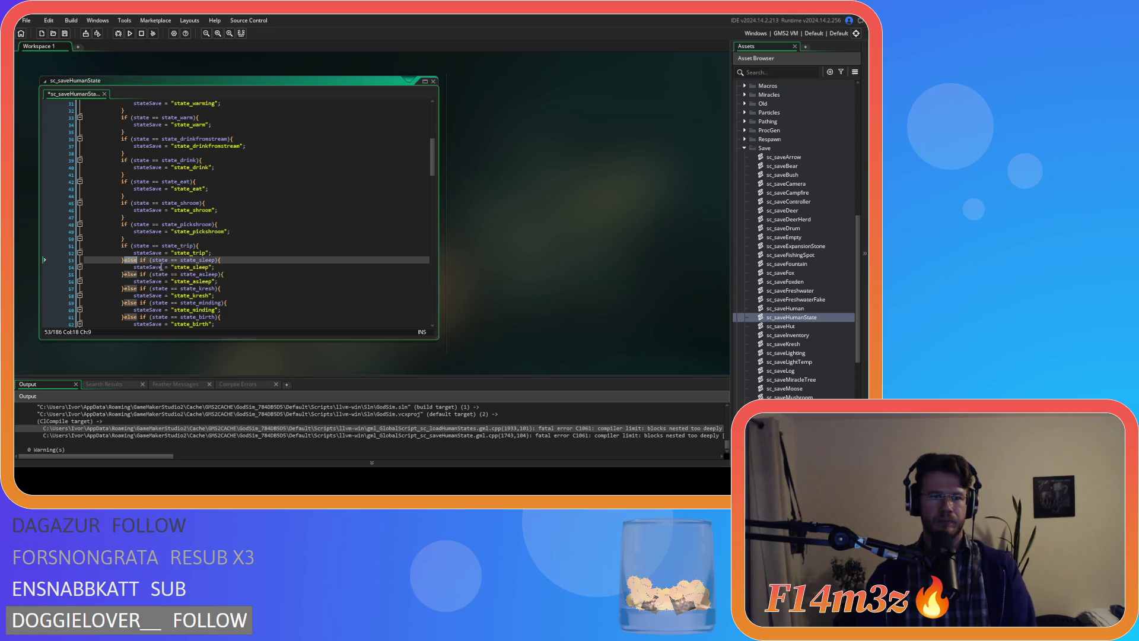
pyautogui.press('Return')
pyautogui.scroll(-3, 137, 246)
pyautogui.doubleClick(131, 210)
pyautogui.press('Return')
pyautogui.press('Return')
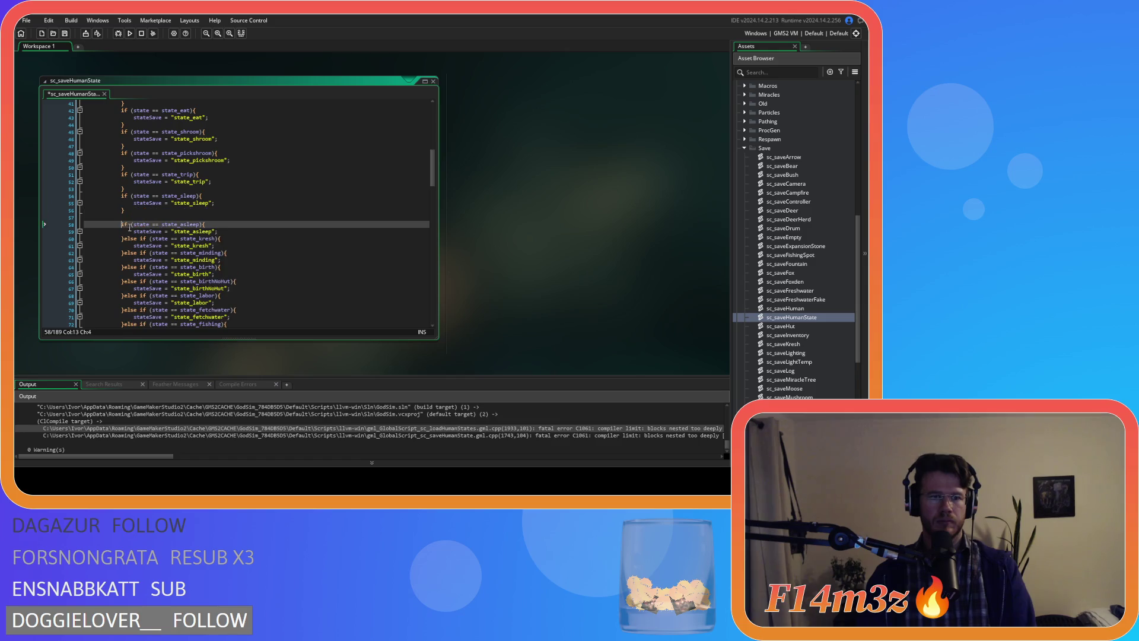
pyautogui.press('BackSpace')
pyautogui.press('BackSpace')
pyautogui.press('BackSpace')
# Step: Split the kresh, minding, birth, birthNoHut, labor, fetchwater and fishing else-ifs into separate ifs
pyautogui.doubleClick(128, 232)
pyautogui.press('Return')
pyautogui.click(139, 253)
pyautogui.press('Return')
pyautogui.click(139, 274)
pyautogui.press('Return')
pyautogui.scroll(-3, 165, 271)
pyautogui.doubleClick(130, 225)
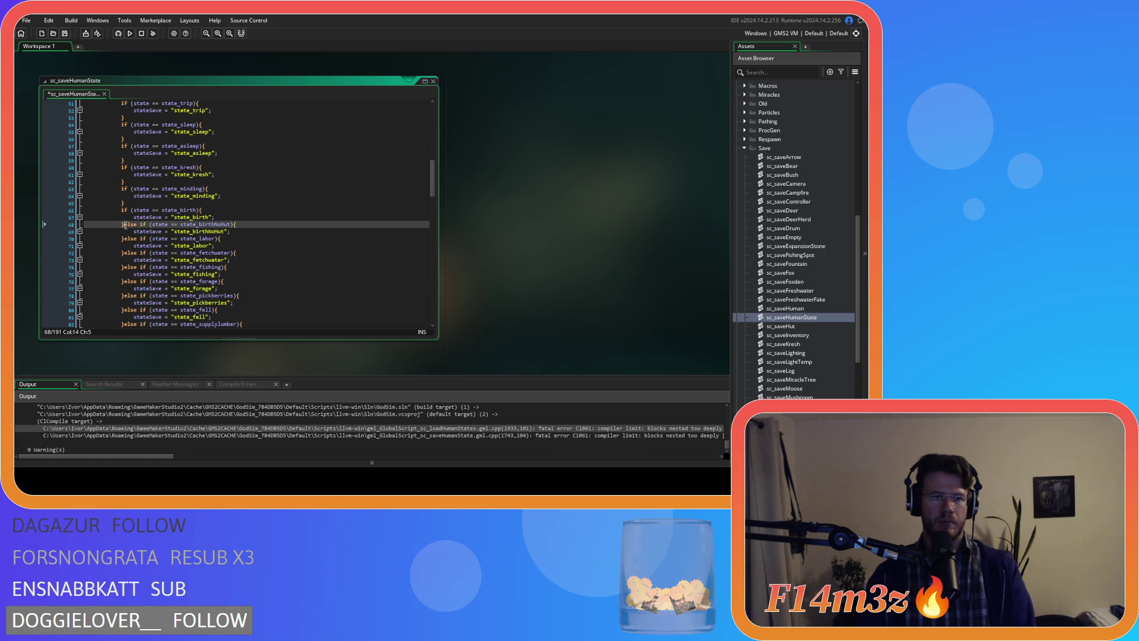
pyautogui.press('Return')
pyautogui.click(128, 246)
pyautogui.press('Return')
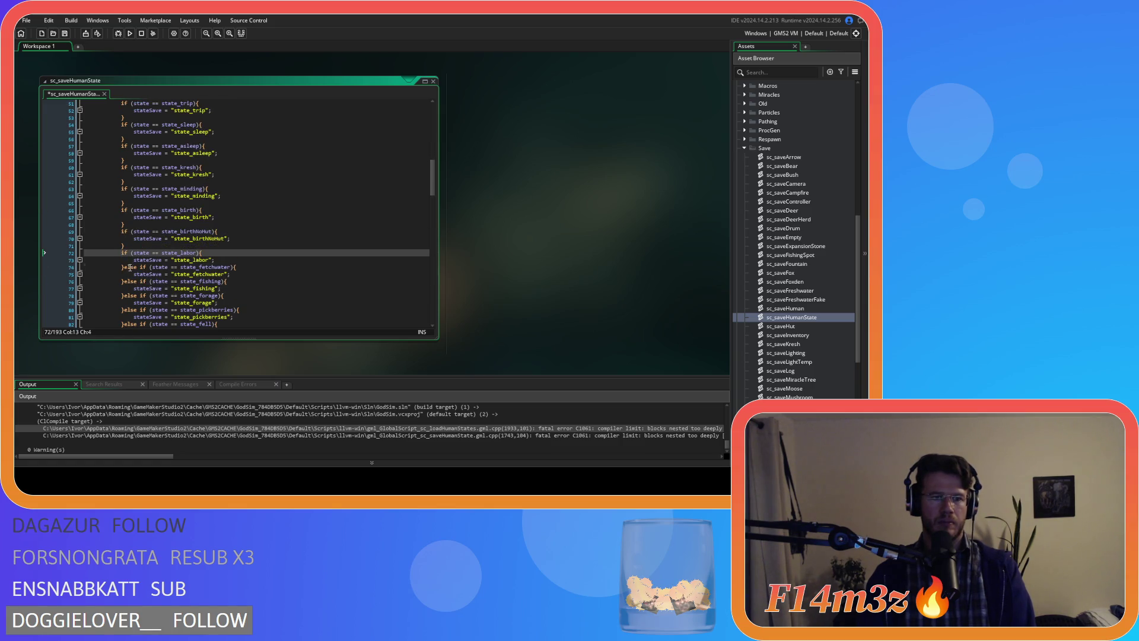
pyautogui.doubleClick(130, 268)
pyautogui.press('Return')
pyautogui.doubleClick(126, 289)
pyautogui.press('Return')
# Step: Split the forage, pickberries, fell, supplylumber, supplyfur, construct and repair else-ifs into separate ifs
pyautogui.scroll(-3, 125, 291)
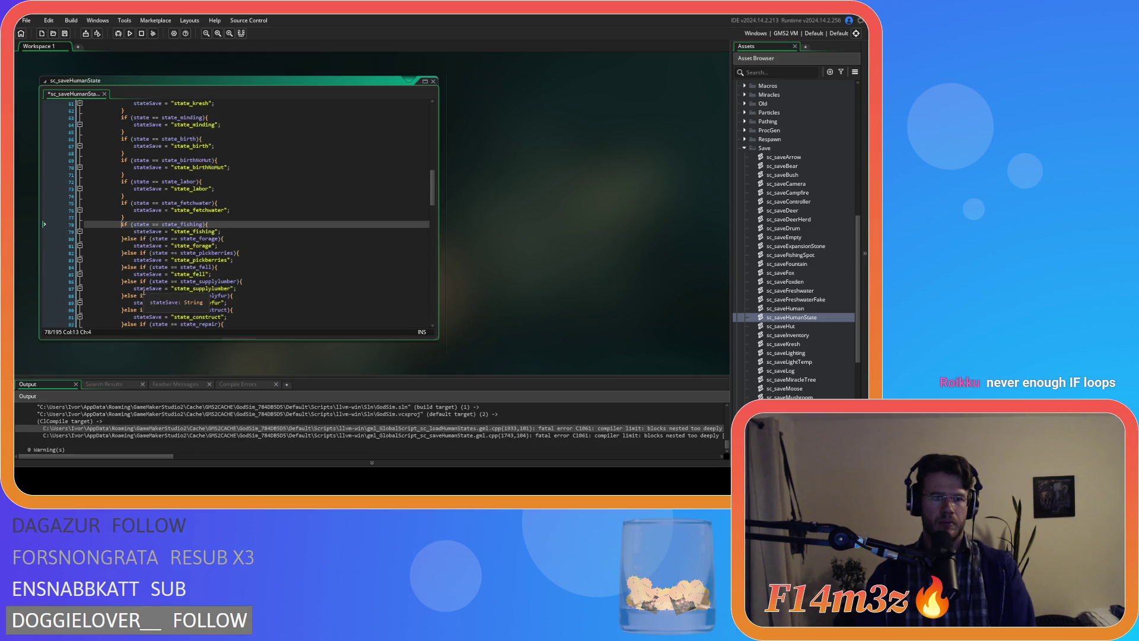
pyautogui.doubleClick(128, 239)
pyautogui.press('Return')
pyautogui.doubleClick(127, 259)
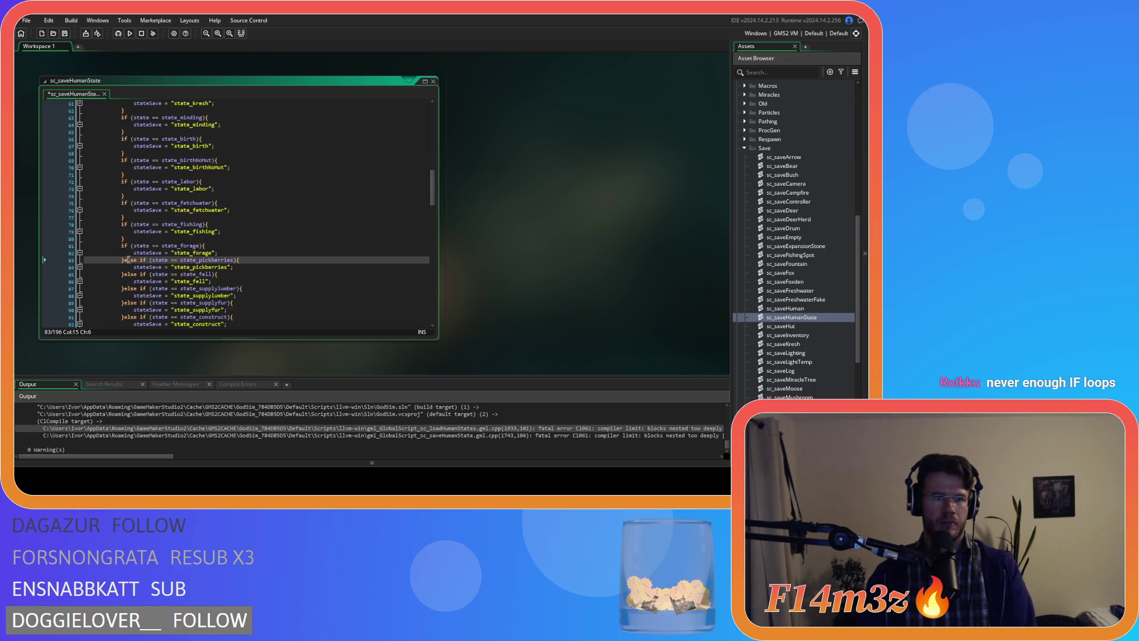
pyautogui.press('Return')
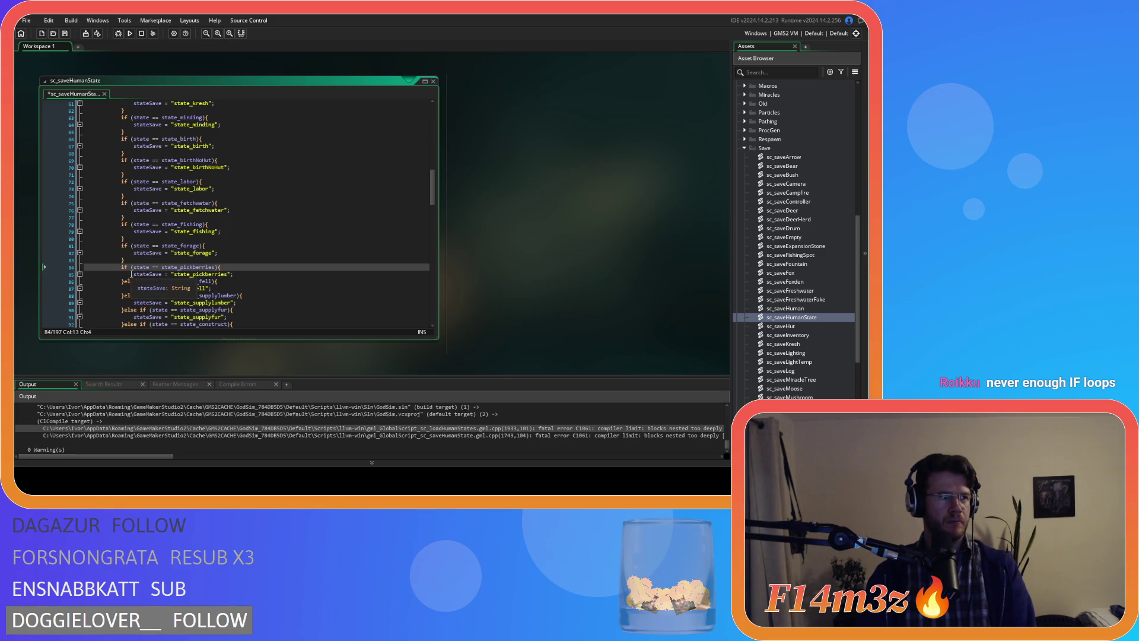
pyautogui.click(128, 282)
pyautogui.doubleClick(128, 281)
pyautogui.press('Return')
pyautogui.doubleClick(129, 304)
pyautogui.press('Return')
pyautogui.scroll(-3, 143, 300)
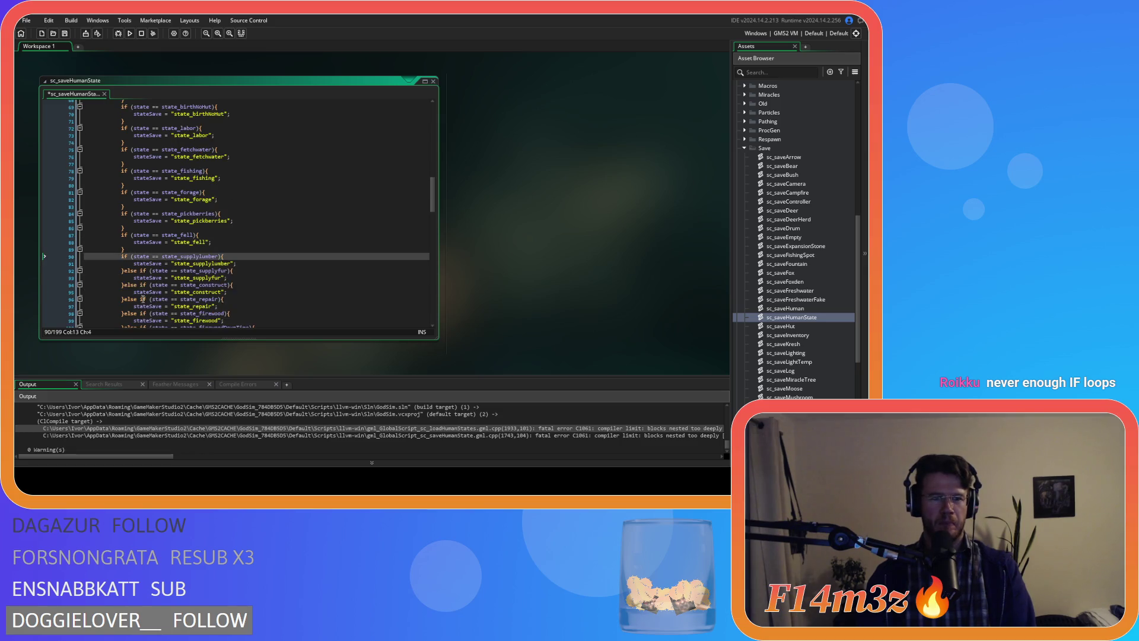
pyautogui.doubleClick(130, 270)
pyautogui.press('Return')
pyautogui.press('Return')
pyautogui.press('BackSpace')
pyautogui.press('BackSpace')
pyautogui.press('BackSpace')
pyautogui.doubleClick(129, 292)
pyautogui.press('Return')
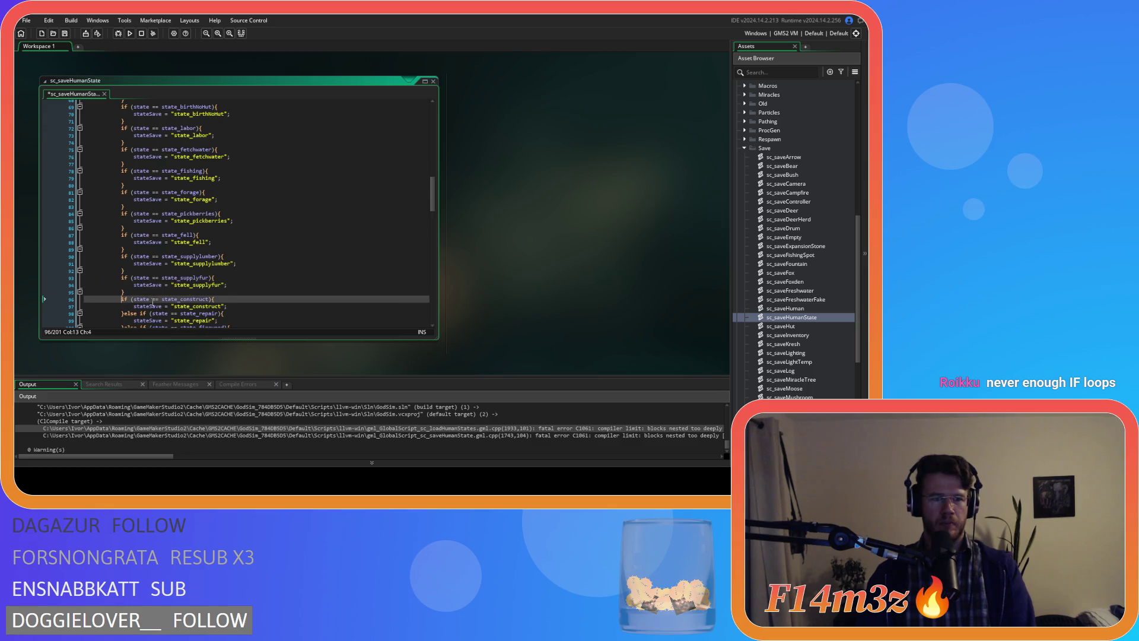
pyautogui.doubleClick(129, 313)
pyautogui.press('Return')
# Step: Split the firewood, gather, their DownTime checks, feedfire, hunt, stalk, reposition and harvesting else-ifs
pyautogui.scroll(-5, 129, 313)
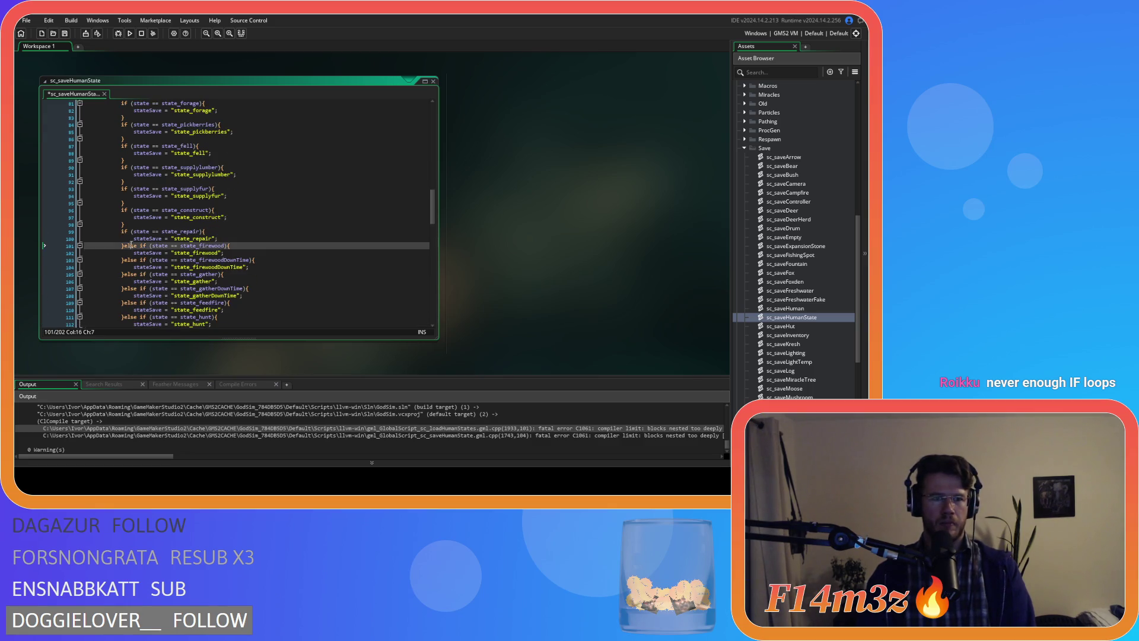
pyautogui.doubleClick(130, 246)
pyautogui.press('Return')
pyautogui.doubleClick(129, 267)
pyautogui.press('Return')
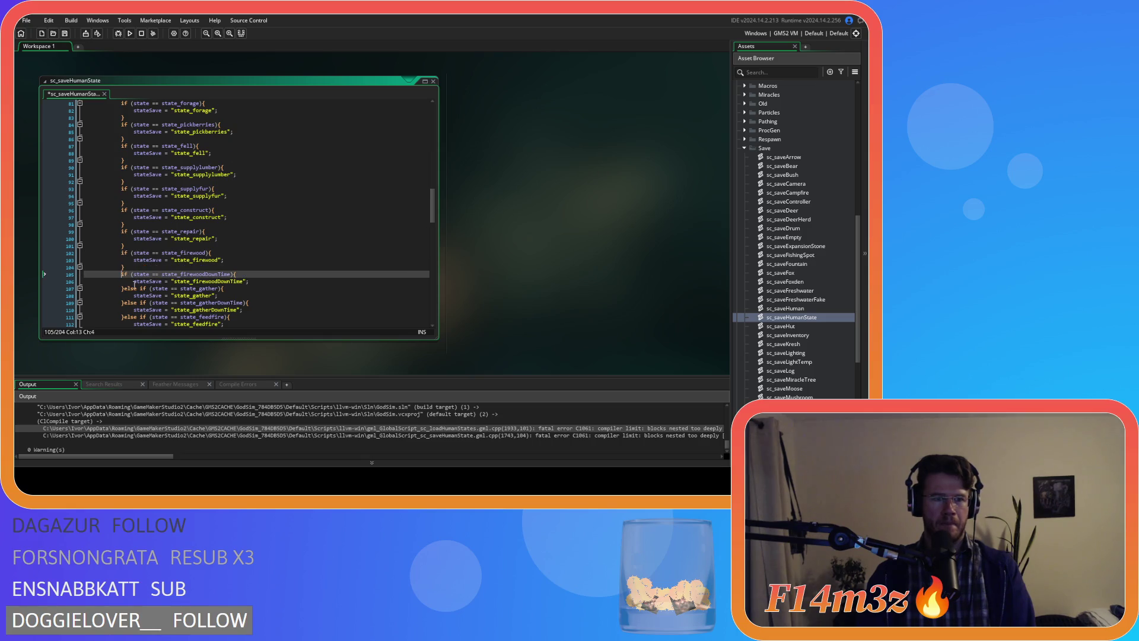
pyautogui.scroll(-2, 130, 249)
pyautogui.doubleClick(130, 253)
pyautogui.press('Return')
pyautogui.doubleClick(129, 274)
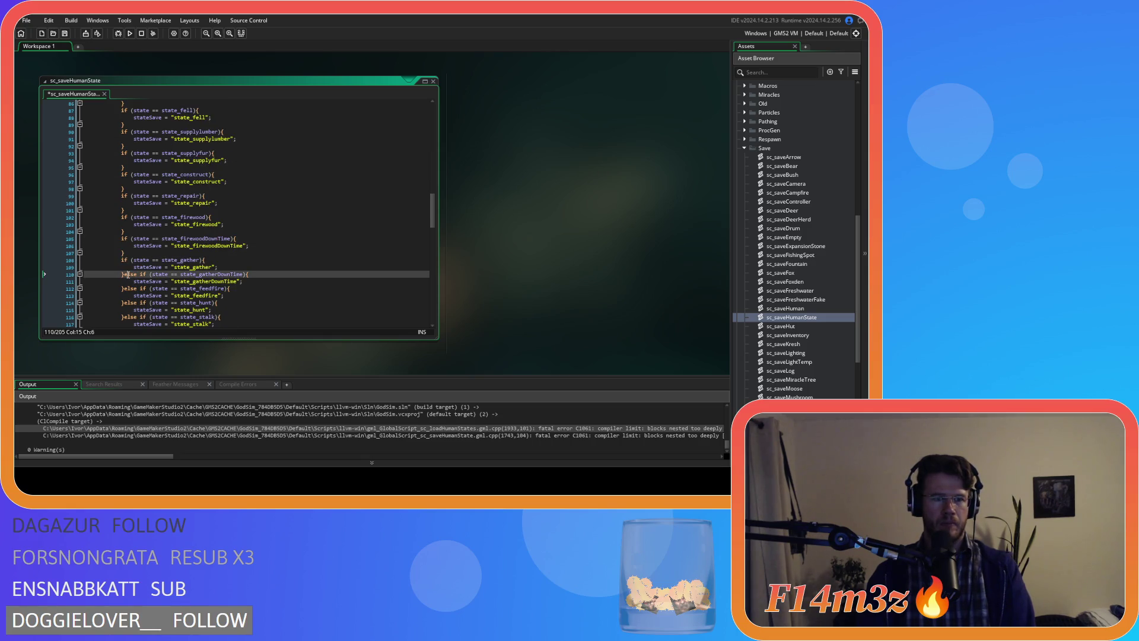
pyautogui.press('Return')
pyautogui.doubleClick(130, 295)
pyautogui.press('Return')
pyautogui.doubleClick(130, 317)
pyautogui.press('Return')
pyautogui.scroll(-4, 129, 284)
pyautogui.doubleClick(129, 249)
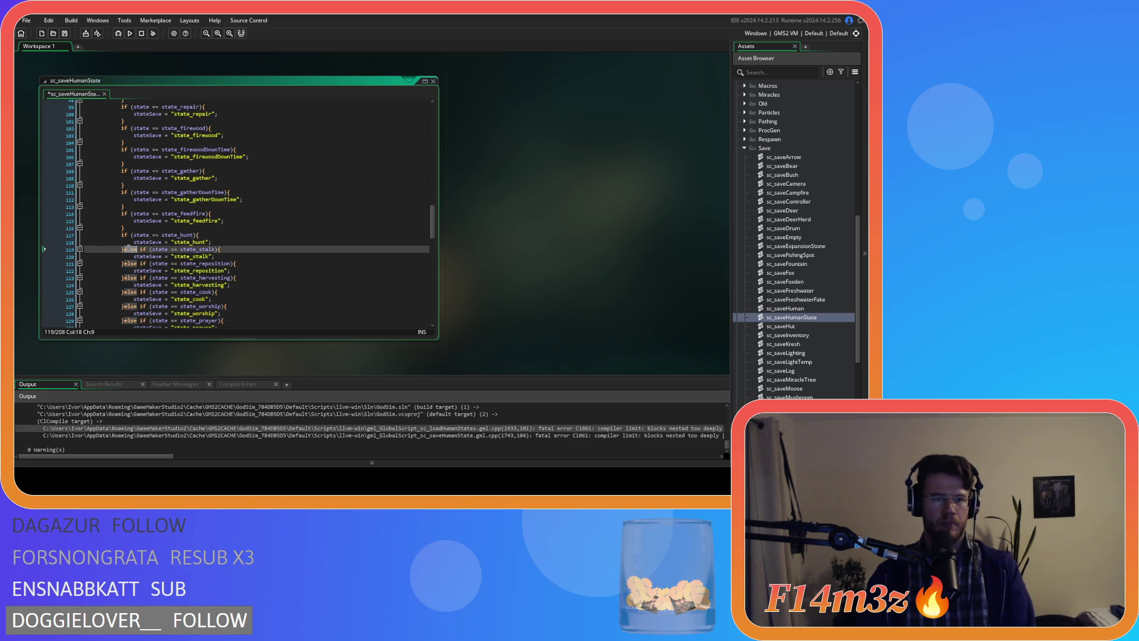
pyautogui.press('Return')
pyautogui.doubleClick(130, 271)
pyautogui.press('Return')
pyautogui.doubleClick(130, 292)
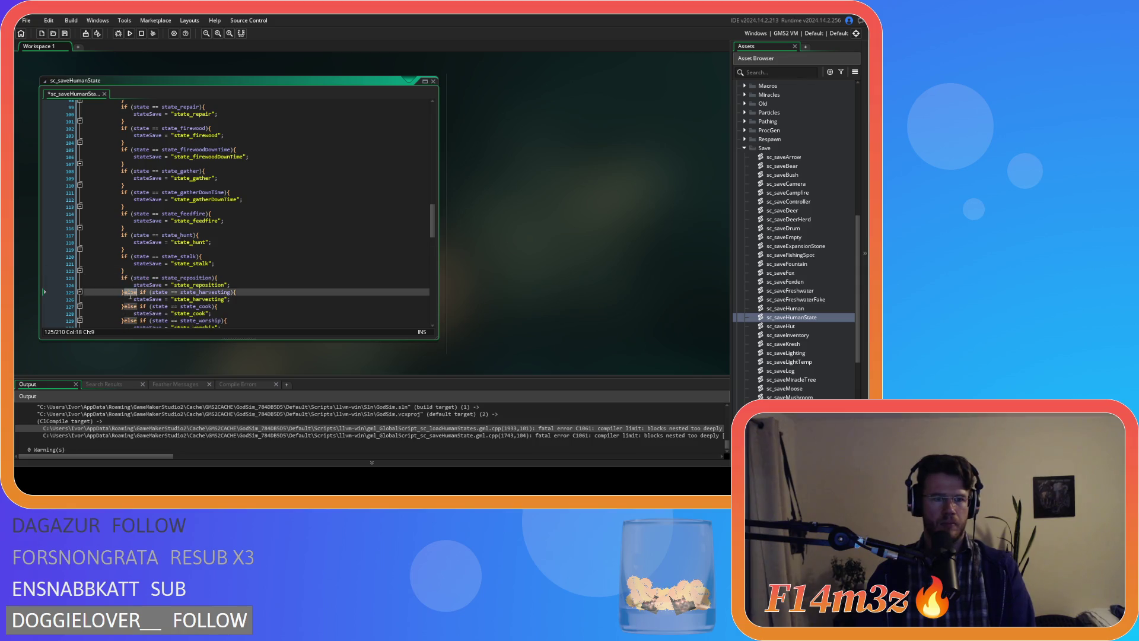
pyautogui.press('Return')
# Step: Split the cook, worship, prayer, shrine, unlock, defend, repositionCombat and attack else-ifs into separate ifs
pyautogui.scroll(-3, 132, 300)
pyautogui.doubleClick(130, 260)
pyautogui.press('Return')
pyautogui.doubleClick(127, 281)
pyautogui.press('Return')
pyautogui.doubleClick(129, 302)
pyautogui.press('Return')
pyautogui.scroll(-4, 170, 286)
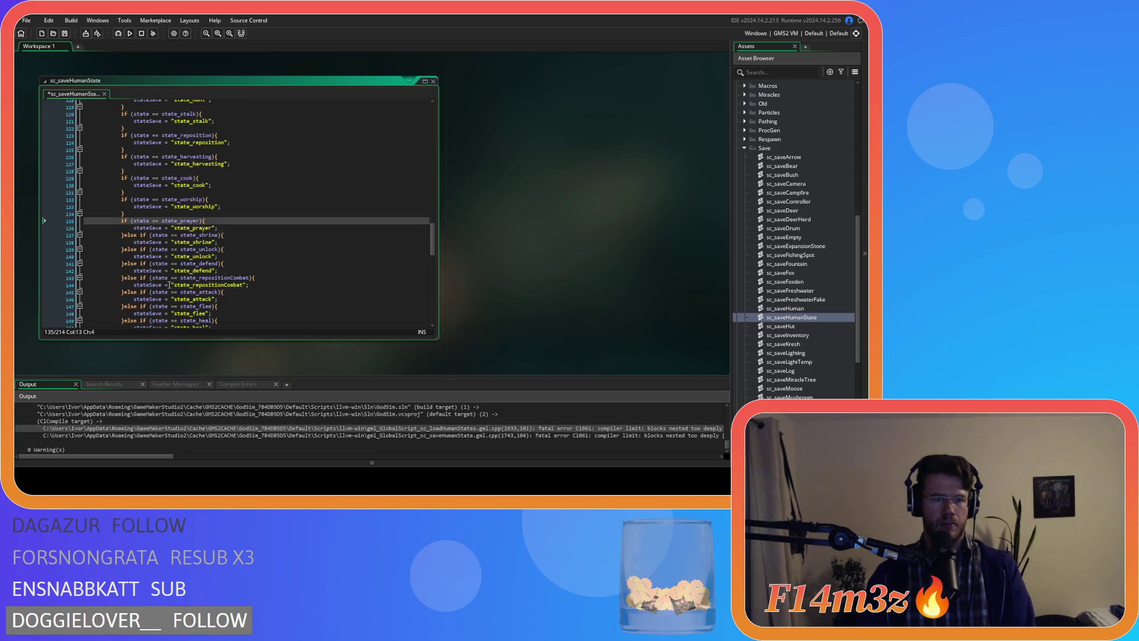
pyautogui.doubleClick(126, 236)
pyautogui.press('Return')
pyautogui.doubleClick(128, 257)
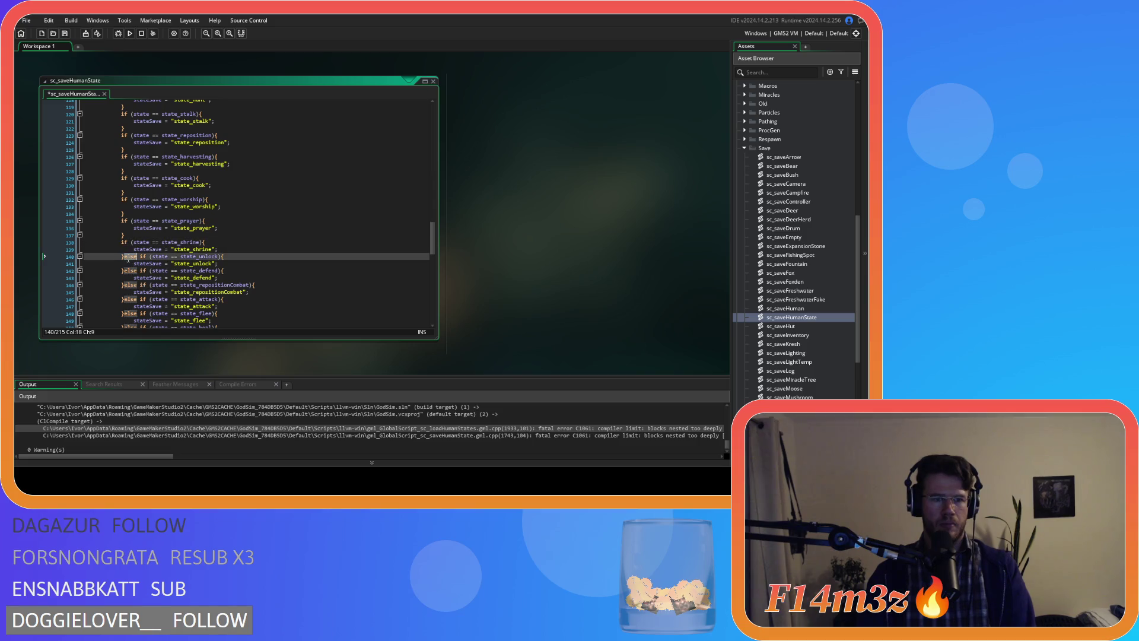
pyautogui.press('Return')
pyautogui.doubleClick(130, 277)
pyautogui.press('Return')
pyautogui.click(124, 299)
pyautogui.press('Return')
pyautogui.doubleClick(130, 320)
pyautogui.press('Return')
# Step: Split the flee, heal and drum else-ifs into separate ifs
pyautogui.scroll(-5, 139, 271)
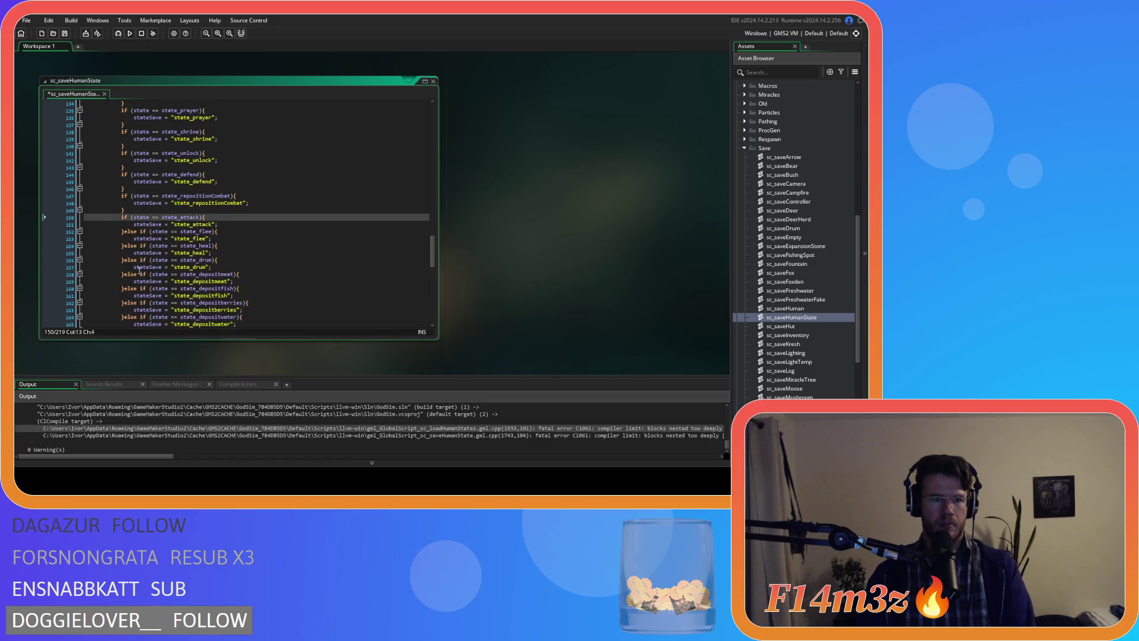
pyautogui.doubleClick(128, 232)
pyautogui.press('Return')
pyautogui.doubleClick(129, 253)
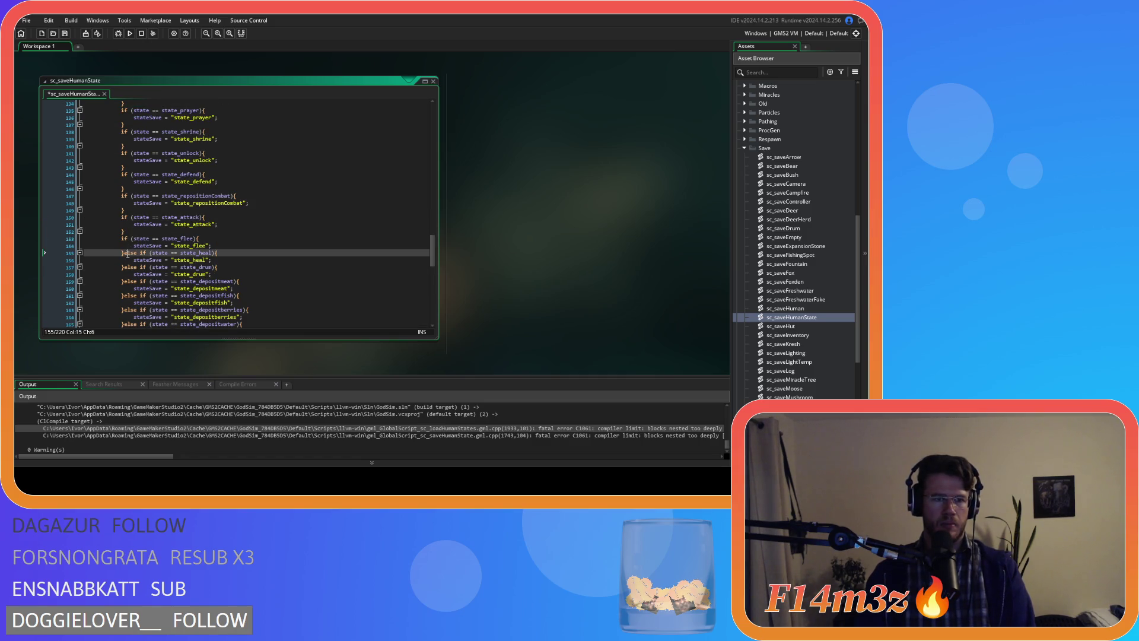
pyautogui.press('Return')
pyautogui.doubleClick(130, 274)
pyautogui.press('Return')
# Step: Split the deposit checks (meat, fish, berries, water, fur, firewood, lumber, mushroom) into separate ifs
pyautogui.doubleClick(129, 296)
pyautogui.press('Return')
pyautogui.scroll(-3, 129, 297)
pyautogui.doubleClick(130, 245)
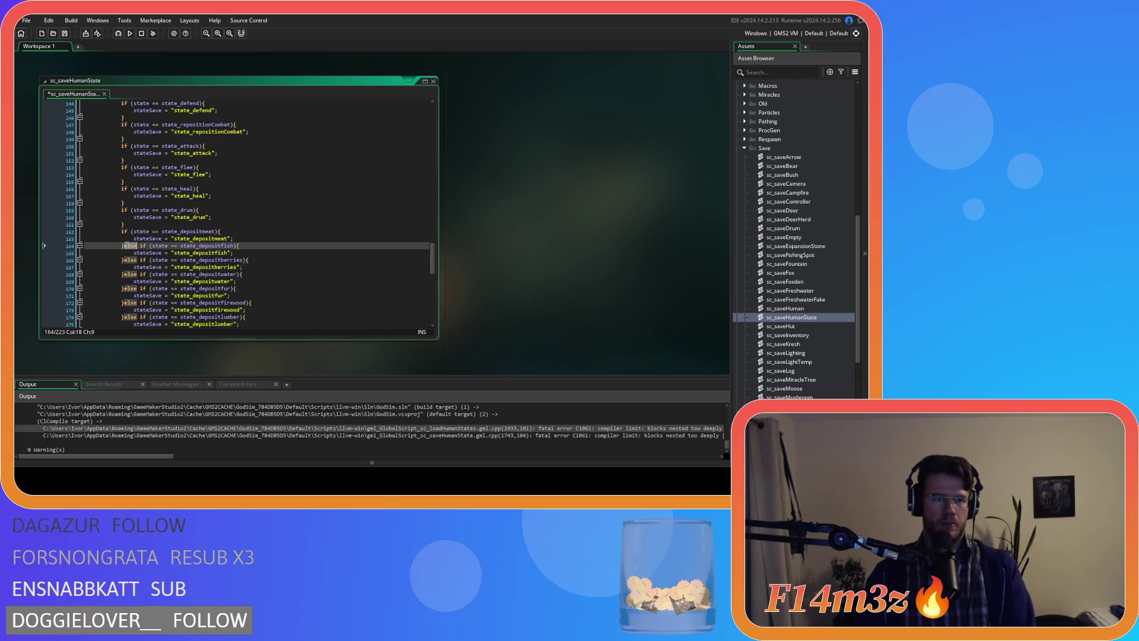
pyautogui.press('Return')
pyautogui.doubleClick(129, 268)
pyautogui.press('Return')
pyautogui.scroll(-3, 130, 267)
pyautogui.doubleClick(130, 217)
pyautogui.press('Return')
pyautogui.doubleClick(130, 238)
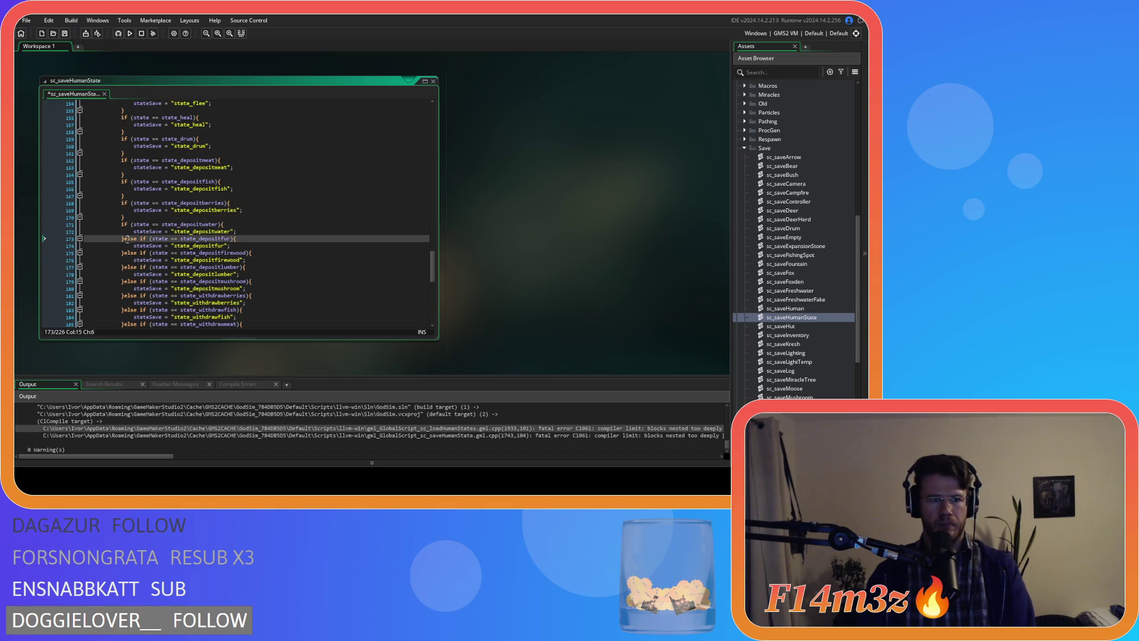
pyautogui.press('Return')
pyautogui.doubleClick(130, 259)
pyautogui.press('Return')
pyautogui.doubleClick(128, 281)
pyautogui.press('Return')
pyautogui.doubleClick(128, 303)
pyautogui.press('Return')
# Step: Split the withdraw checks (berries, fish, meat, water, firewood, fur, mushroom), held and wander into ifs
pyautogui.scroll(-3, 164, 280)
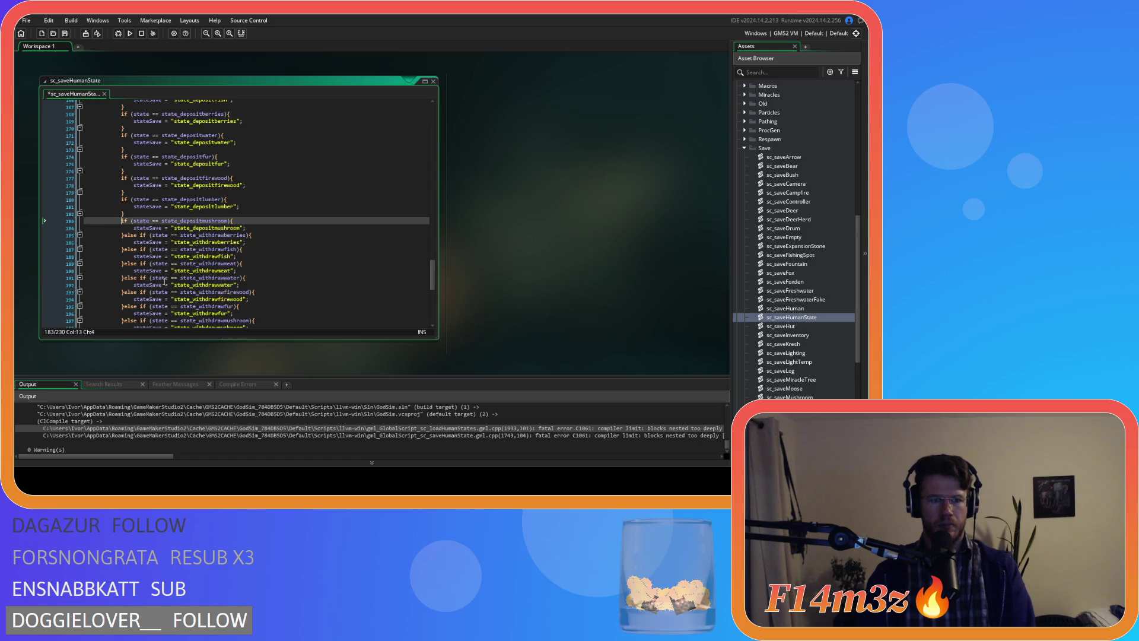
pyautogui.doubleClick(129, 234)
pyautogui.press('Return')
pyautogui.doubleClick(130, 256)
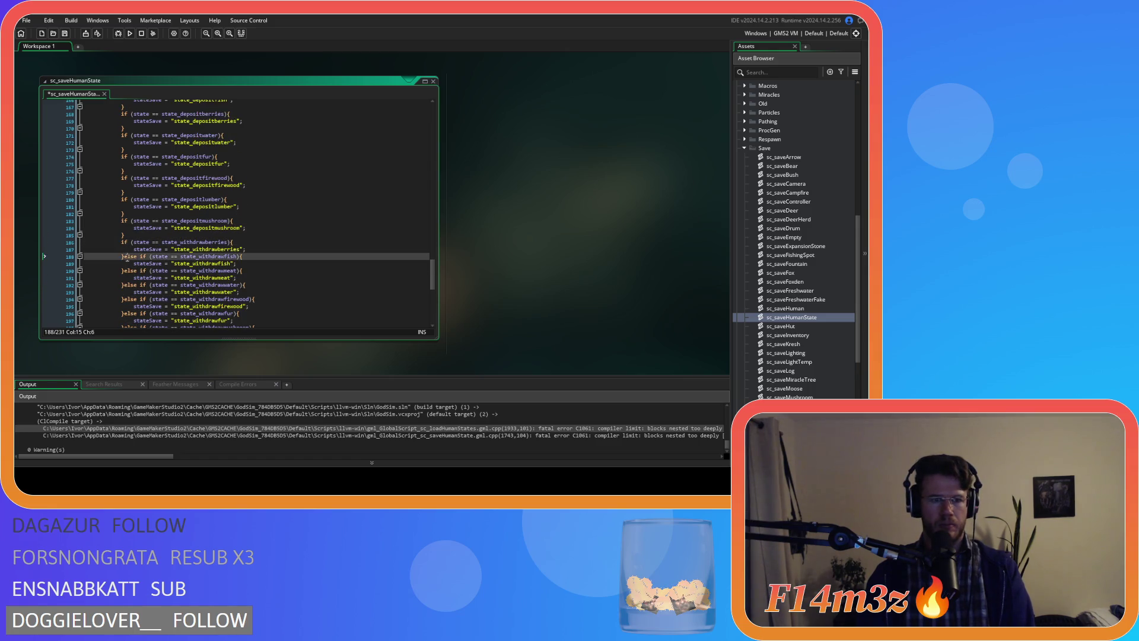
pyautogui.press('Return')
pyautogui.doubleClick(129, 278)
pyautogui.press('Return')
pyautogui.doubleClick(128, 300)
pyautogui.press('Return')
pyautogui.scroll(-3, 129, 285)
pyautogui.doubleClick(129, 231)
pyautogui.press('Return')
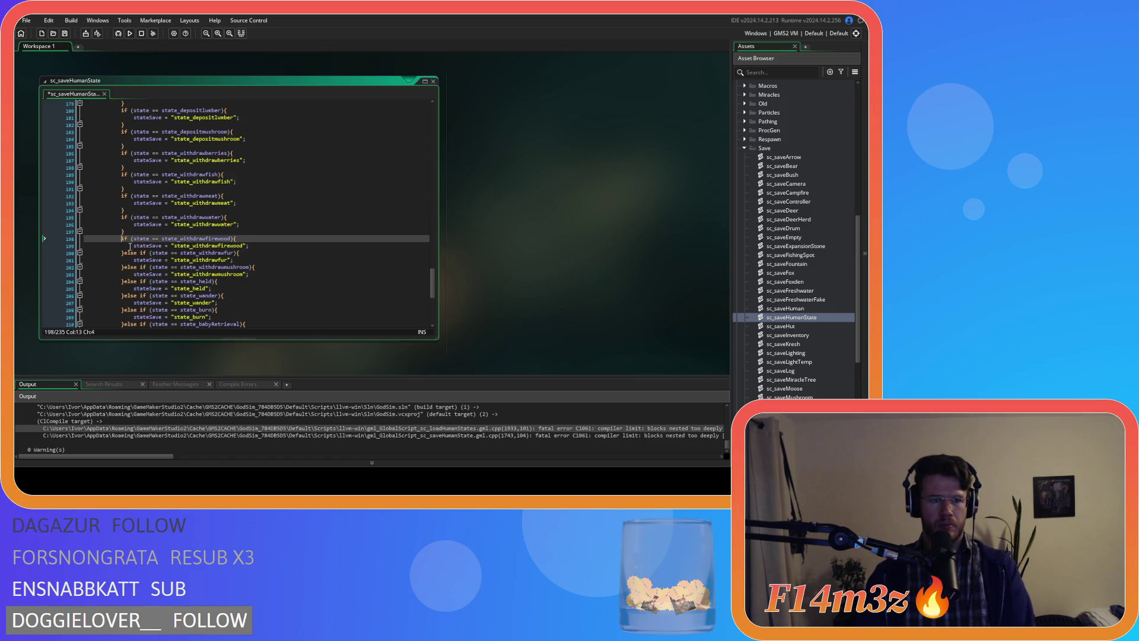
pyautogui.doubleClick(129, 253)
pyautogui.press('Return')
pyautogui.doubleClick(131, 274)
pyautogui.press('Return')
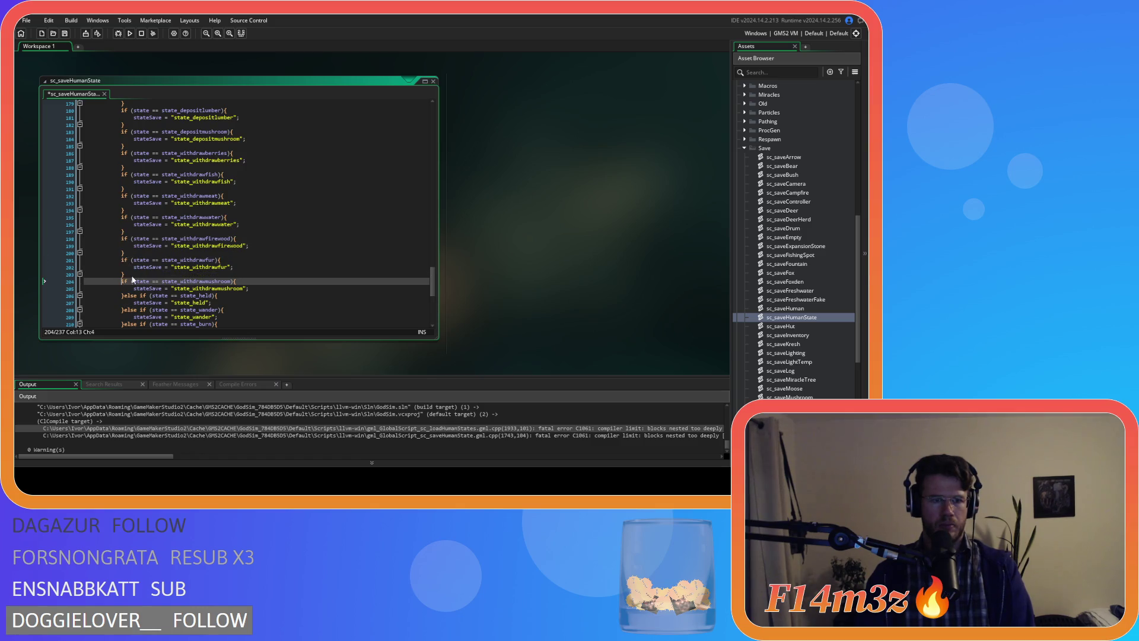
pyautogui.doubleClick(129, 296)
pyautogui.press('Return')
pyautogui.doubleClick(130, 317)
pyautogui.press('Return')
# Step: Split the burn, babyRetrieval, extinguish, exodus, stasis and exitPortal else-ifs into separate ifs
pyautogui.scroll(-3, 173, 289)
pyautogui.doubleClick(129, 249)
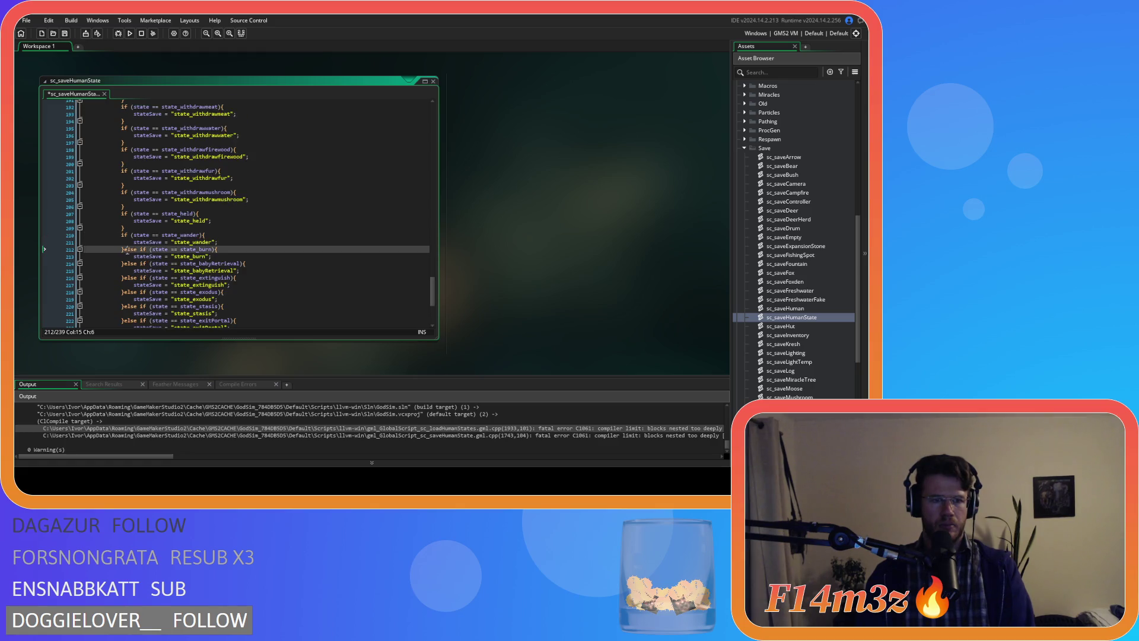
pyautogui.press('Return')
pyautogui.doubleClick(130, 272)
pyautogui.press('Return')
pyautogui.doubleClick(130, 292)
pyautogui.press('Return')
pyautogui.scroll(-3, 140, 285)
pyautogui.doubleClick(129, 242)
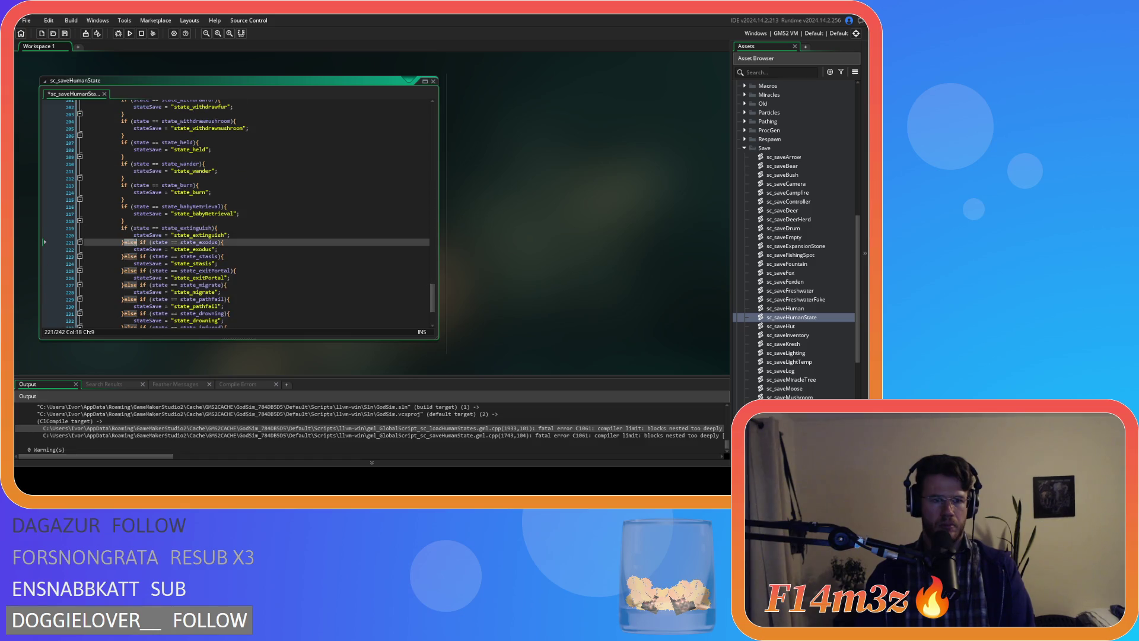
pyautogui.press('Return')
pyautogui.doubleClick(129, 264)
pyautogui.press('Return')
pyautogui.doubleClick(130, 284)
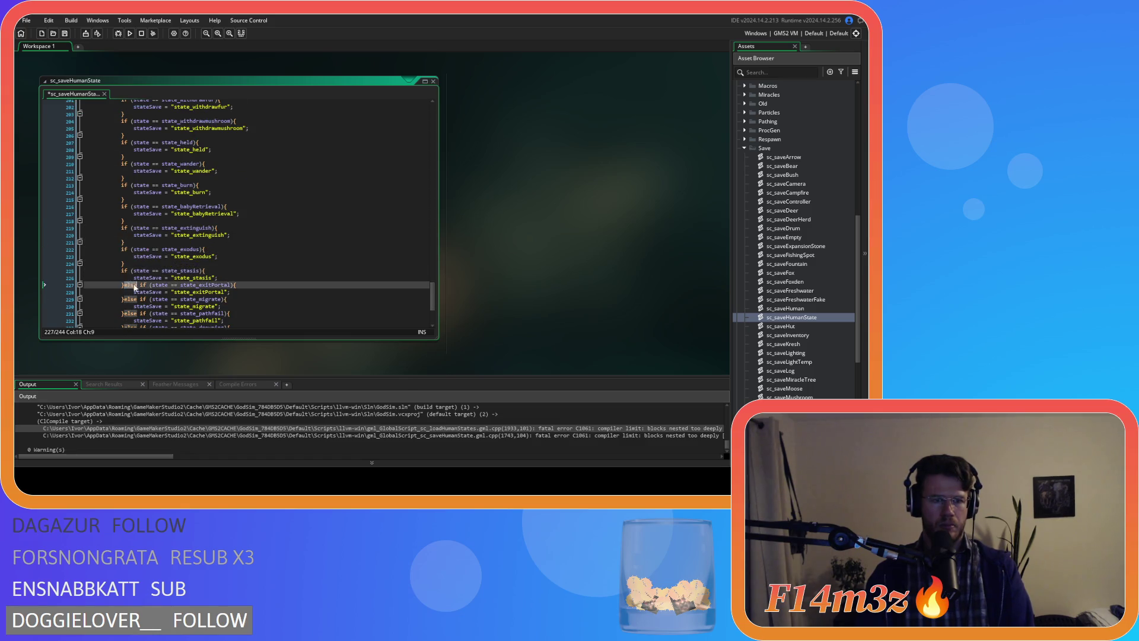
pyautogui.press('Return')
# Step: Split the final migrate, pathfail, drowning, injured, death and harvested else-ifs into separate ifs
pyautogui.scroll(-4, 155, 288)
pyautogui.doubleClick(131, 219)
pyautogui.press('Return')
pyautogui.doubleClick(130, 239)
pyautogui.press('Return')
pyautogui.doubleClick(129, 260)
pyautogui.press('Return')
pyautogui.doubleClick(129, 281)
pyautogui.press('Return')
pyautogui.doubleClick(130, 304)
pyautogui.press('Return')
pyautogui.doubleClick(129, 324)
pyautogui.press('Return')
pyautogui.scroll(-2, 198, 292)
pyautogui.scroll(-1, 199, 292)
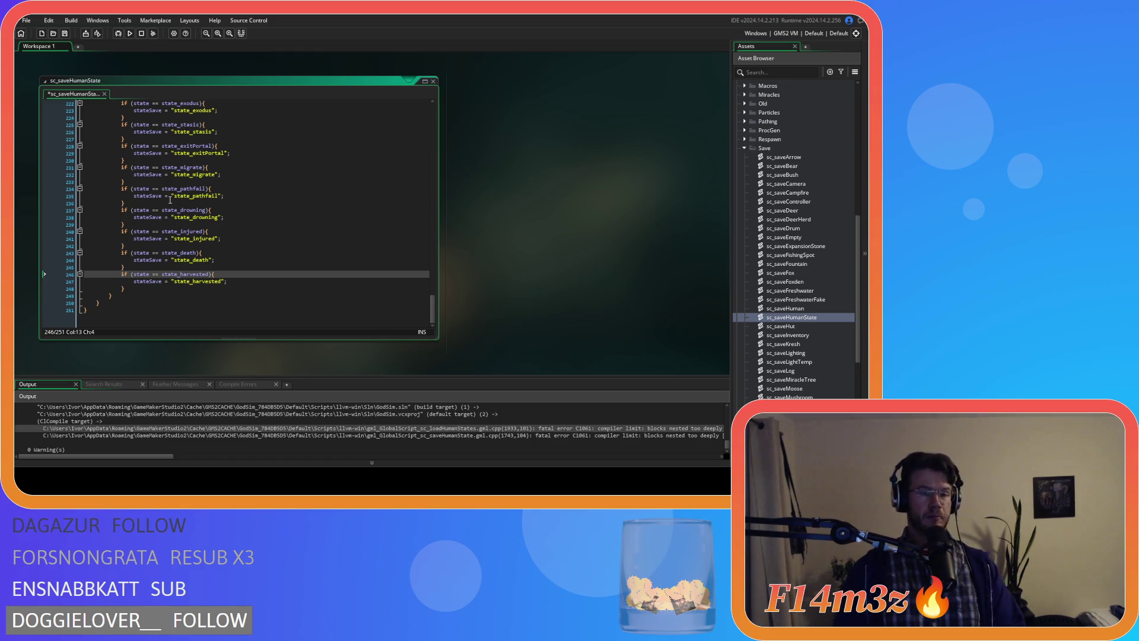
# Step: Save the edited sc_saveHumanState script
pyautogui.click(187, 274)
pyautogui.hotkey('ctrl', 's')
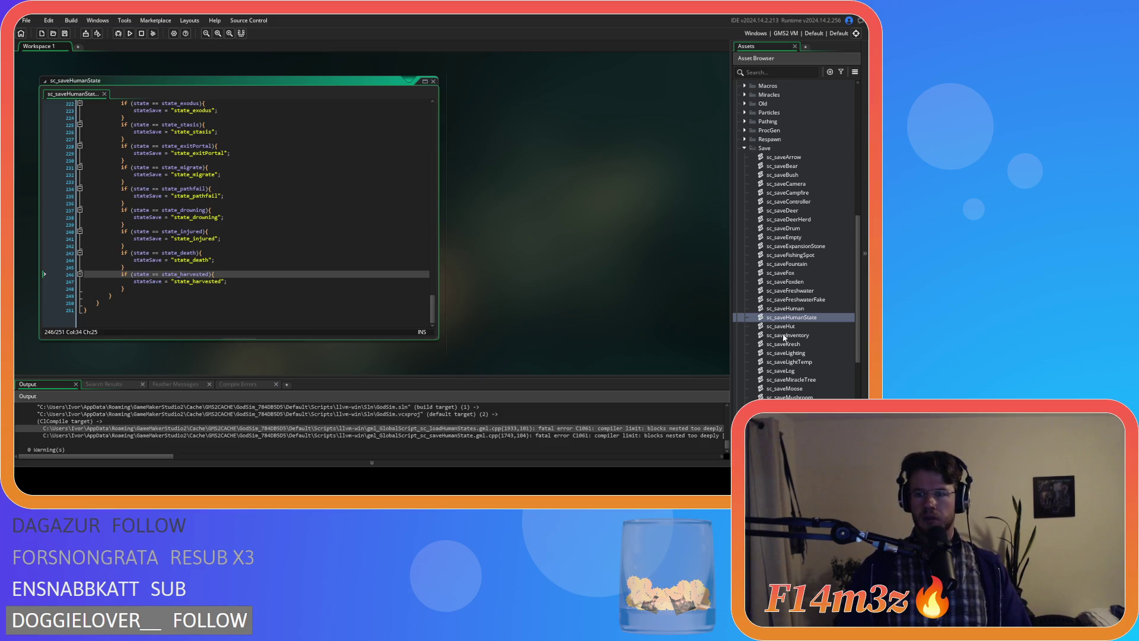
pyautogui.scroll(-2, 784, 338)
pyautogui.scroll(9, 779, 353)
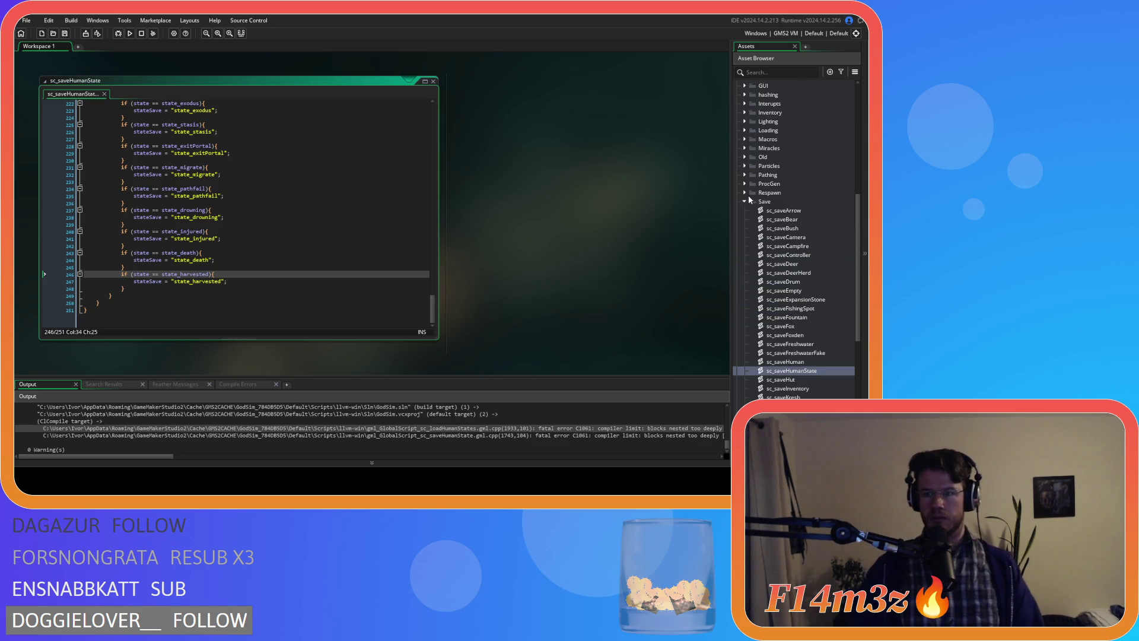
# Step: Collapse the Save folder, expand Loading, and open sc_loadHumanStates in the code editor
pyautogui.click(745, 344)
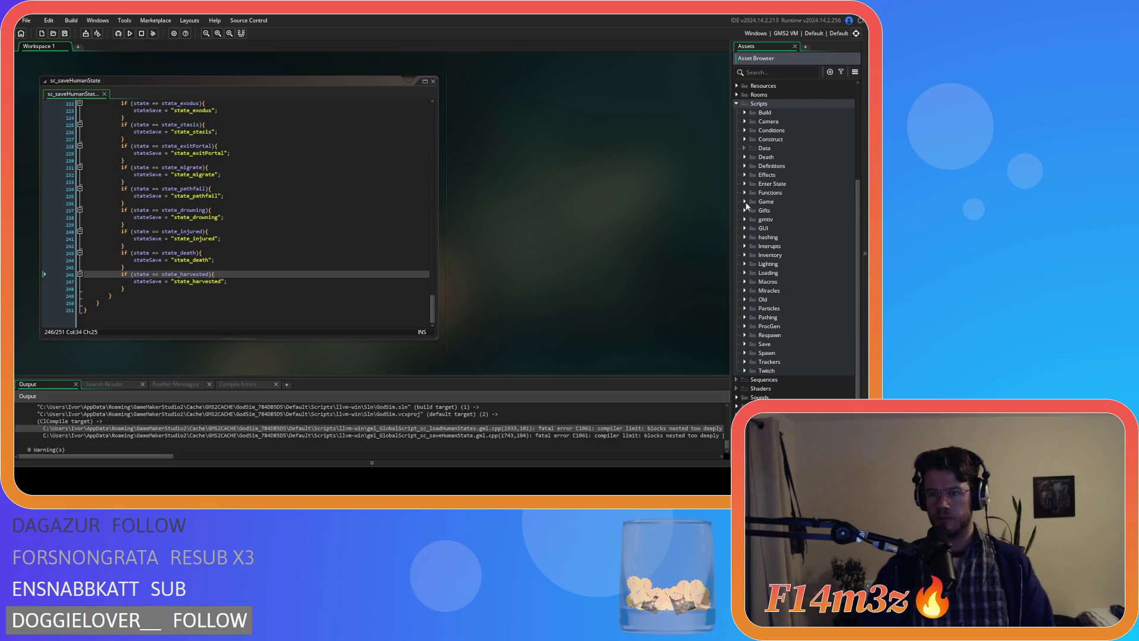
pyautogui.click(746, 274)
pyautogui.scroll(-6, 817, 338)
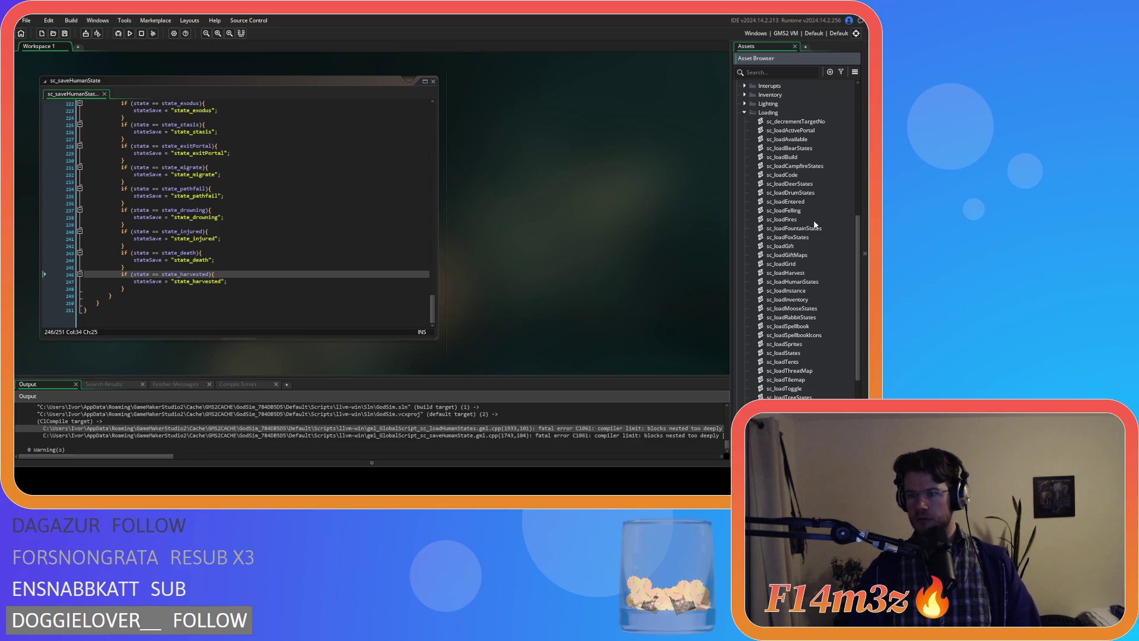
pyautogui.doubleClick(813, 282)
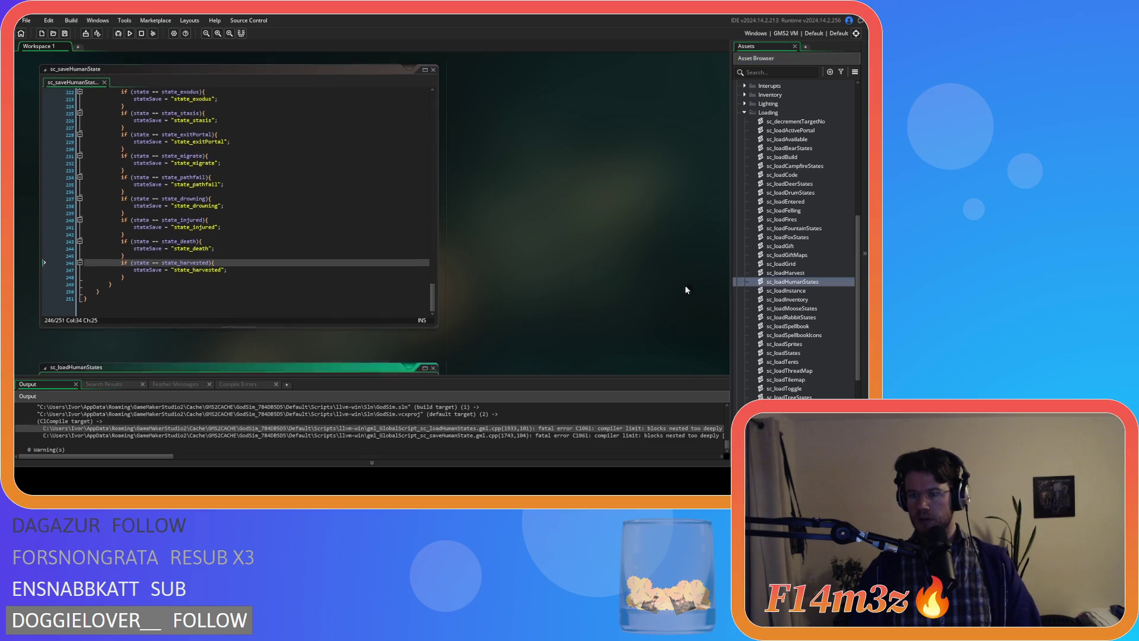
# Step: Split the withdrawwaterfire through drinkfromstream else-if branches (shelter, shade, cooling, warming, warm) into separate ifs
pyautogui.doubleClick(134, 159)
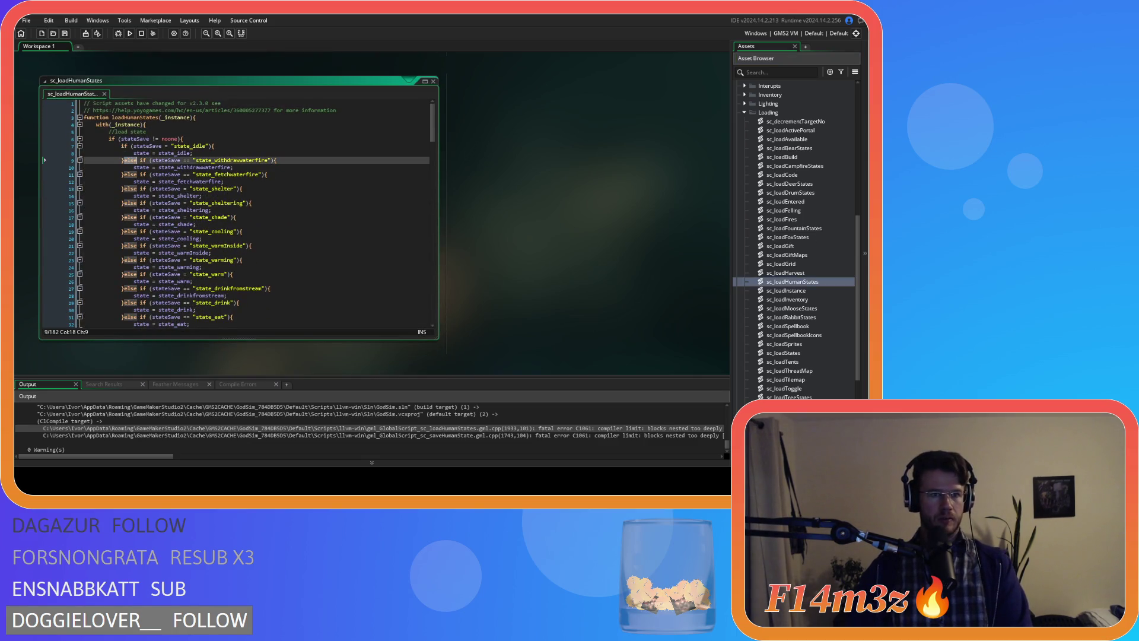
pyautogui.press('Return')
pyautogui.doubleClick(129, 181)
pyautogui.press('Return')
pyautogui.doubleClick(129, 203)
pyautogui.press('Return')
pyautogui.doubleClick(129, 224)
pyautogui.press('Return')
pyautogui.scroll(-3, 130, 184)
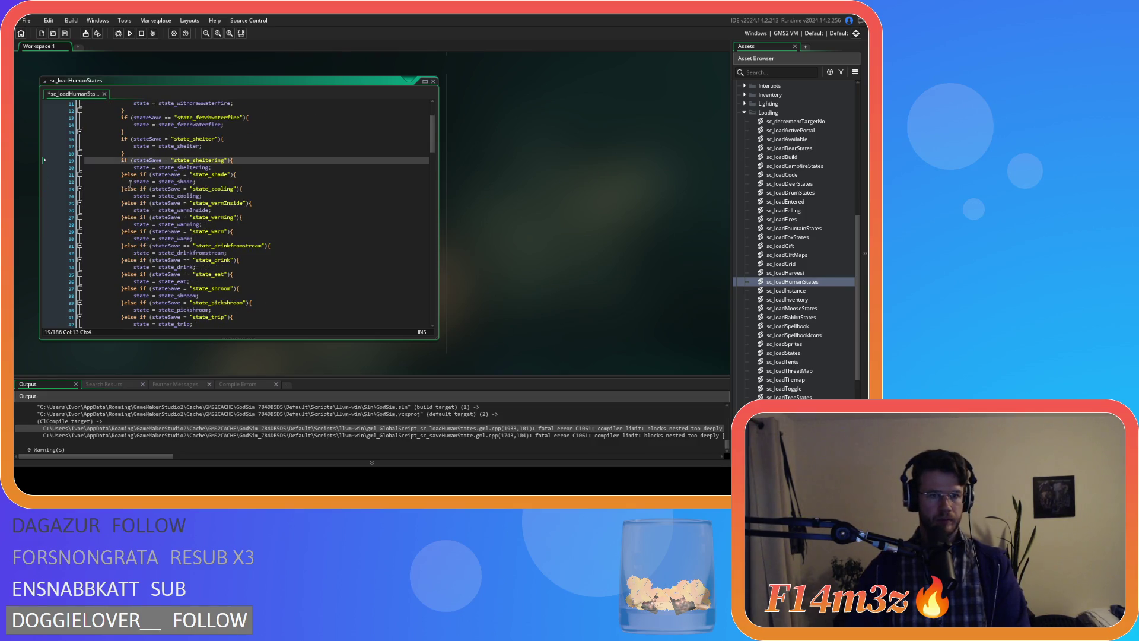
pyautogui.doubleClick(129, 174)
pyautogui.press('Return')
pyautogui.doubleClick(128, 196)
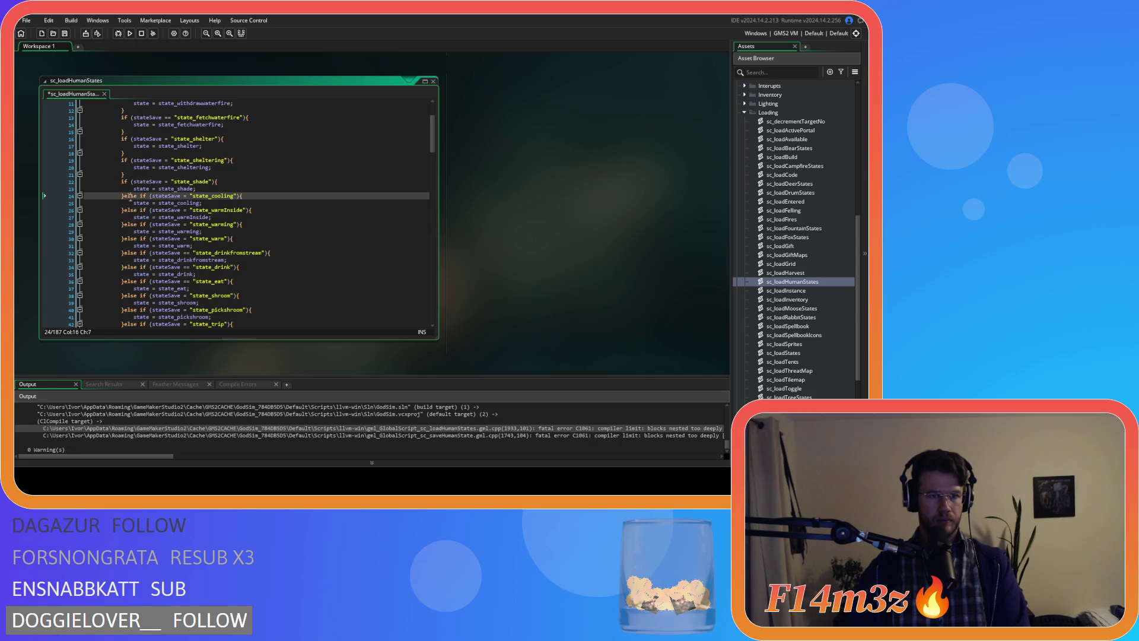
pyautogui.press('Return')
pyautogui.doubleClick(131, 218)
pyautogui.press('Return')
pyautogui.doubleClick(129, 239)
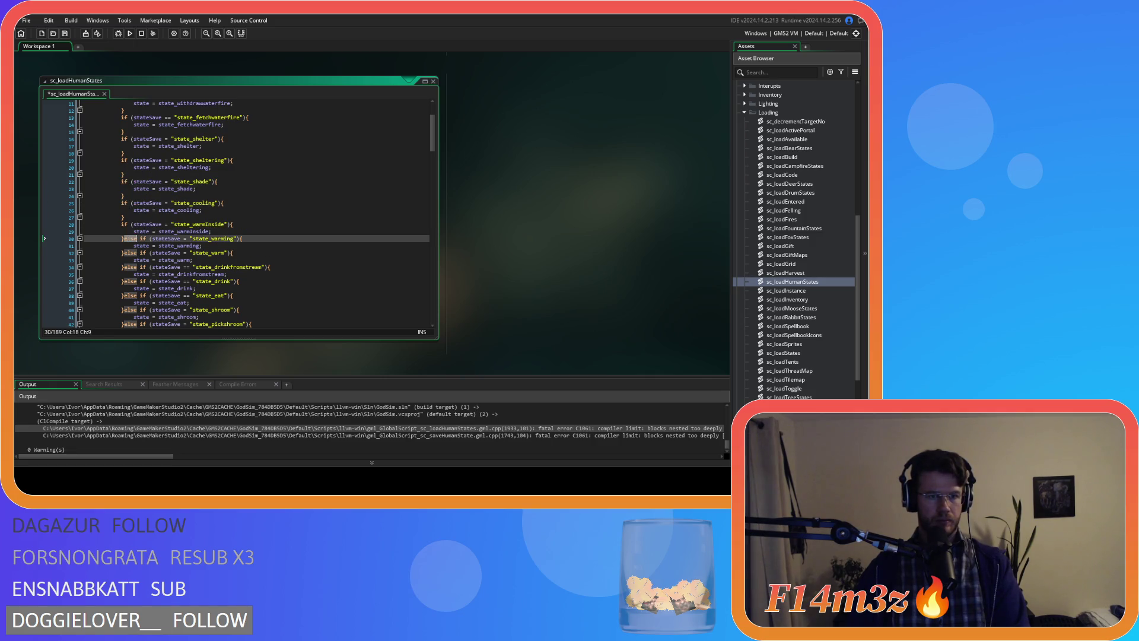
pyautogui.press('Return')
pyautogui.doubleClick(129, 260)
pyautogui.press('Return')
pyautogui.doubleClick(129, 281)
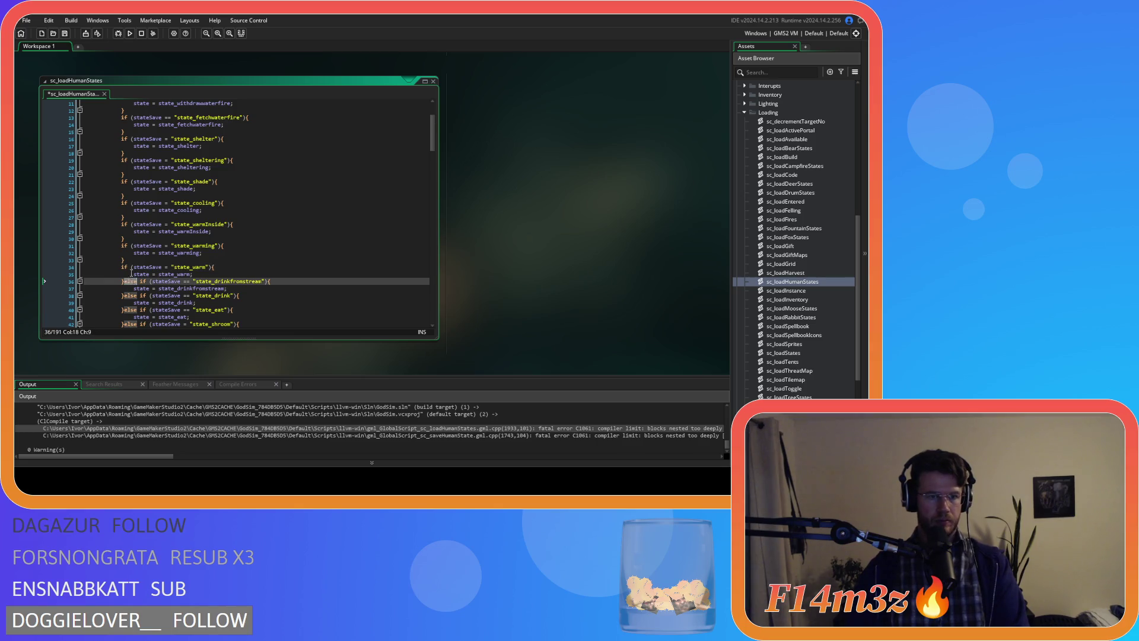
pyautogui.press('Return')
# Step: Split the drink, eat, shroom, pickshroom, trip, sleep, asleep, kresh and minding branches into separate ifs
pyautogui.scroll(-5, 164, 227)
pyautogui.doubleClick(129, 196)
pyautogui.press('Return')
pyautogui.doubleClick(129, 217)
pyautogui.press('Return')
pyautogui.doubleClick(129, 238)
pyautogui.press('Return')
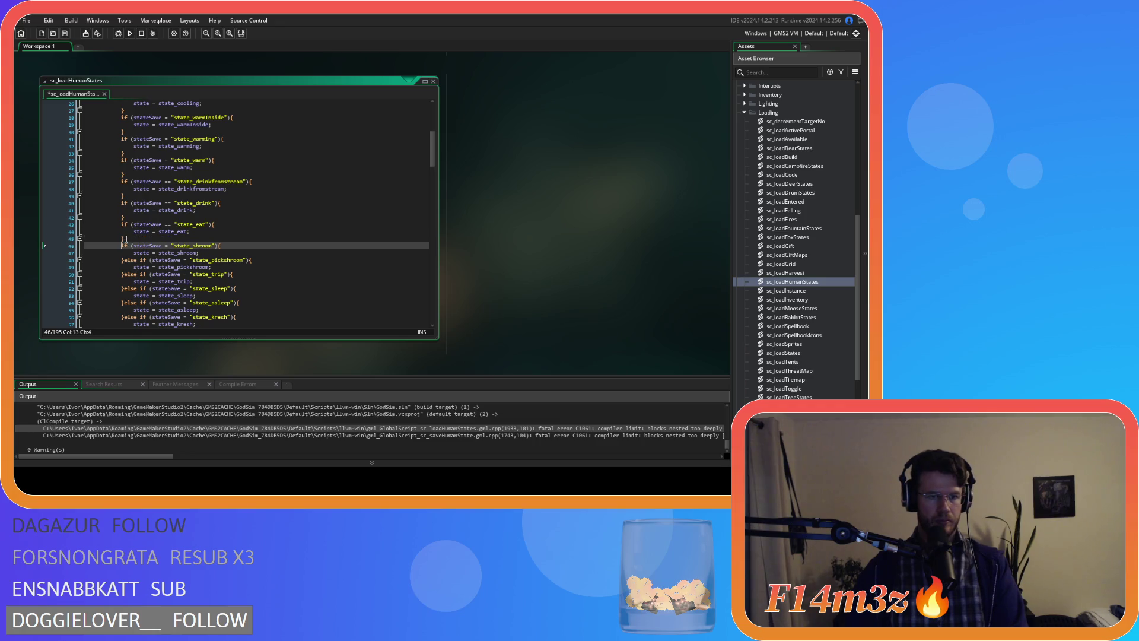
pyautogui.doubleClick(129, 260)
pyautogui.press('Return')
pyautogui.doubleClick(129, 281)
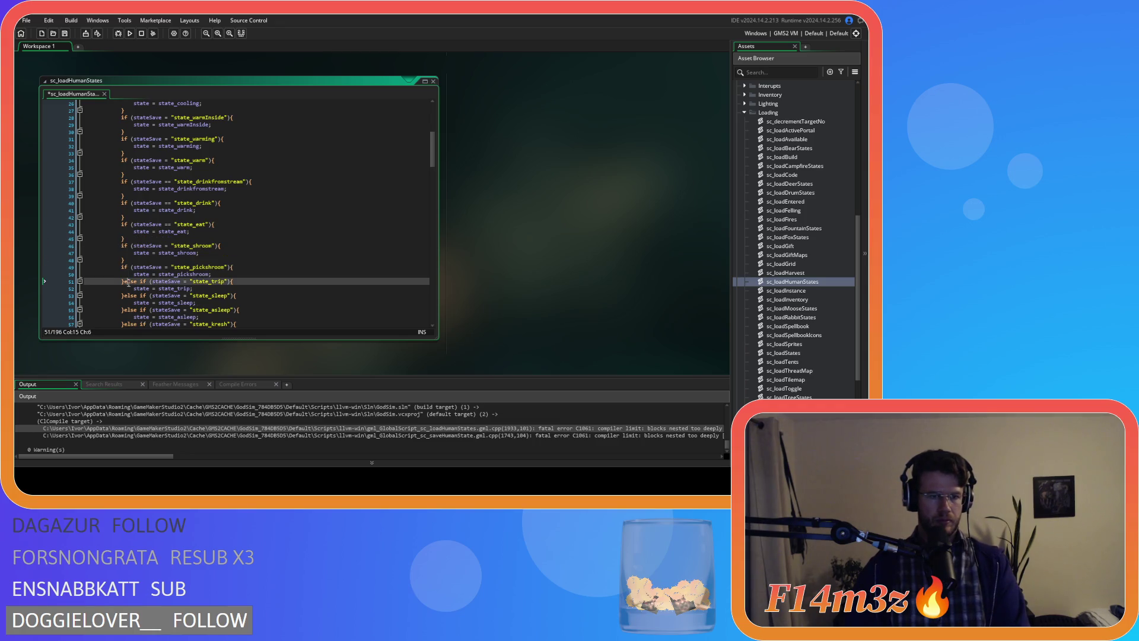
pyautogui.press('Return')
pyautogui.doubleClick(129, 303)
pyautogui.press('Return')
pyautogui.scroll(-4, 136, 260)
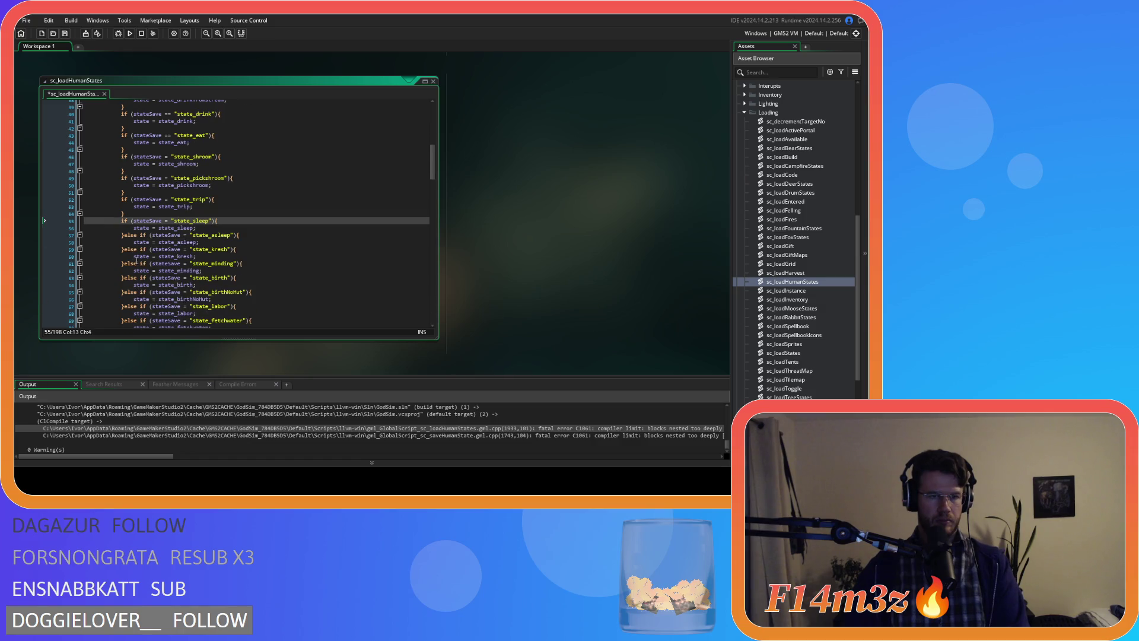
pyautogui.doubleClick(128, 235)
pyautogui.press('Return')
pyautogui.doubleClick(128, 257)
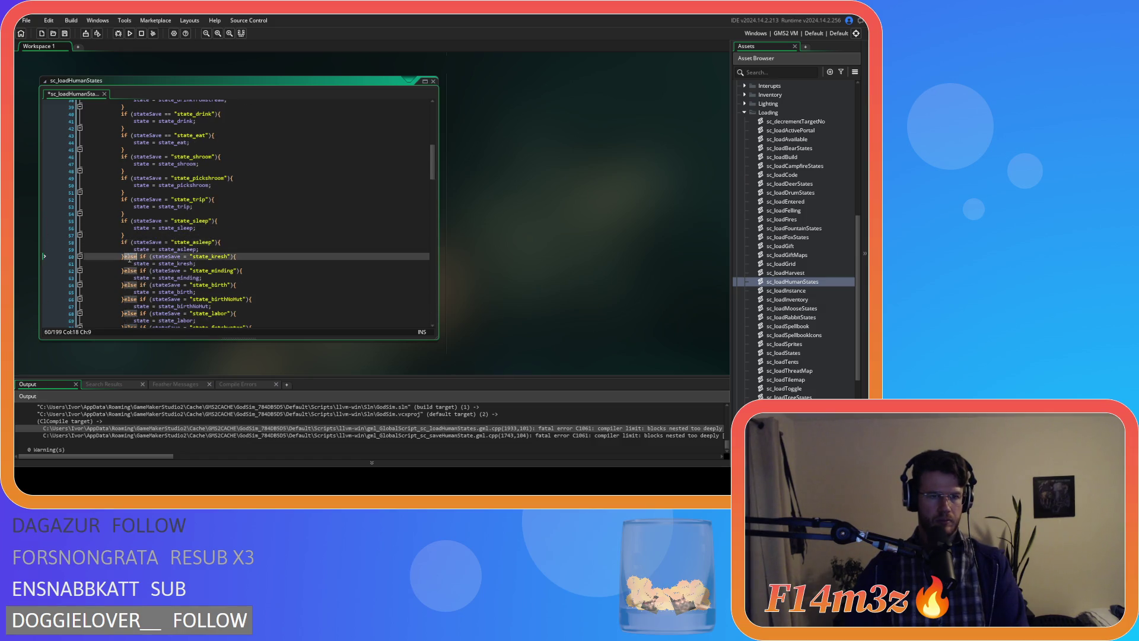
pyautogui.press('Return')
pyautogui.doubleClick(128, 278)
pyautogui.press('Return')
# Step: Split the birth, labor, fetchwater, fishing, forage, pickberries, fell, supply and construct branches into separate ifs
pyautogui.scroll(-3, 130, 277)
pyautogui.doubleClick(130, 229)
pyautogui.press('Return')
pyautogui.doubleClick(129, 249)
pyautogui.press('Return')
pyautogui.doubleClick(129, 270)
pyautogui.press('Return')
pyautogui.scroll(-3, 129, 273)
pyautogui.doubleClick(129, 221)
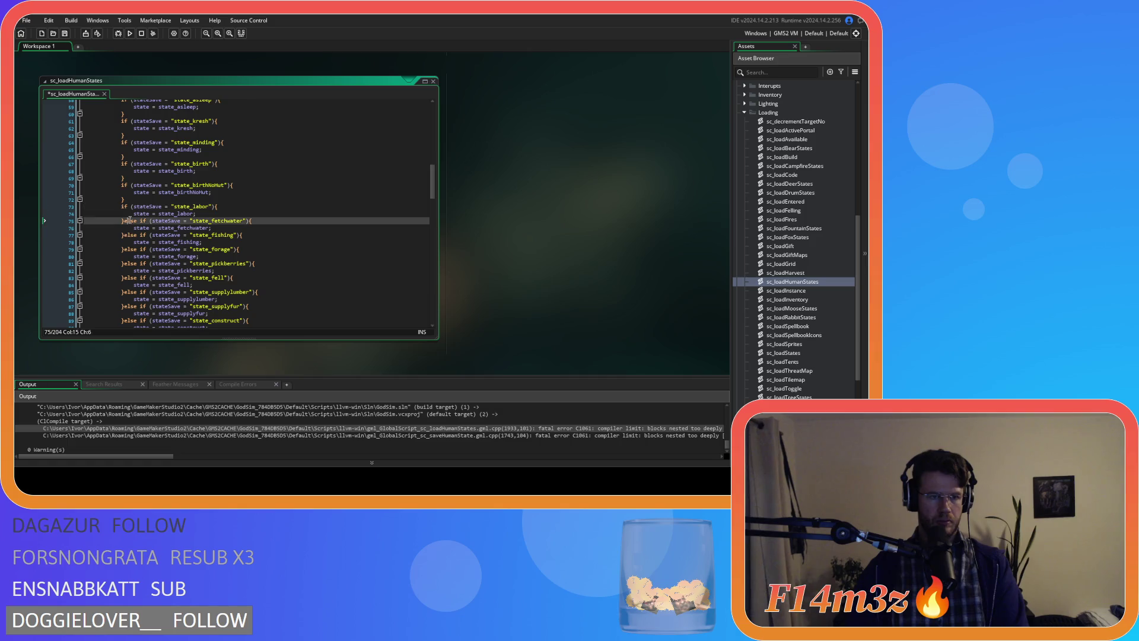
pyautogui.press('Return')
pyautogui.doubleClick(128, 242)
pyautogui.press('Return')
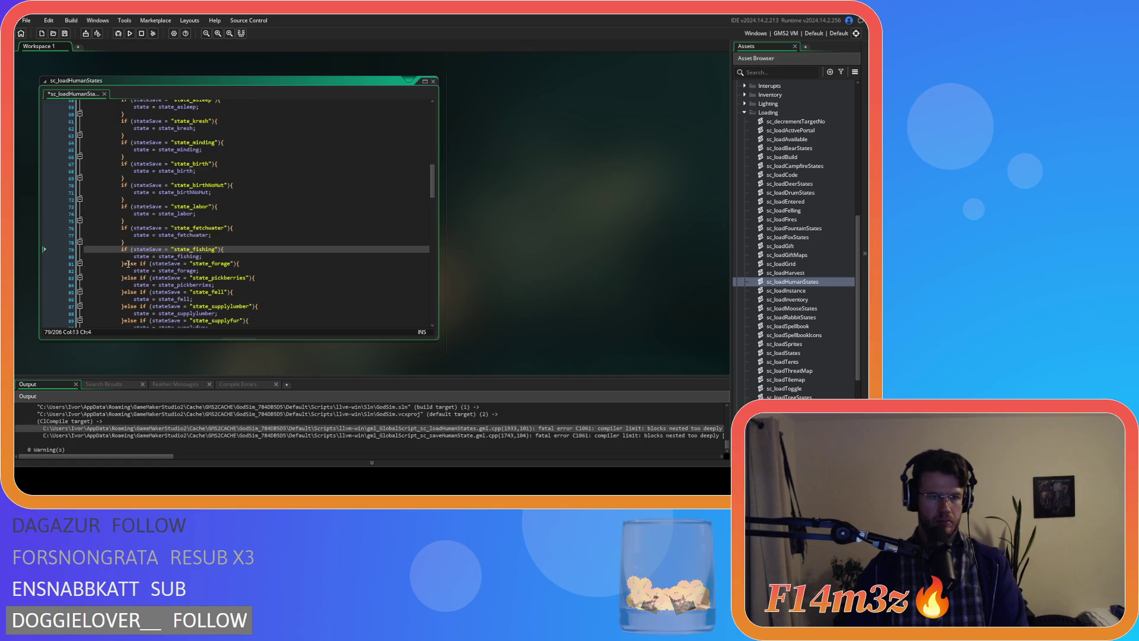
pyautogui.doubleClick(128, 263)
pyautogui.press('Return')
pyautogui.doubleClick(127, 286)
pyautogui.press('Return')
pyautogui.scroll(-3, 130, 282)
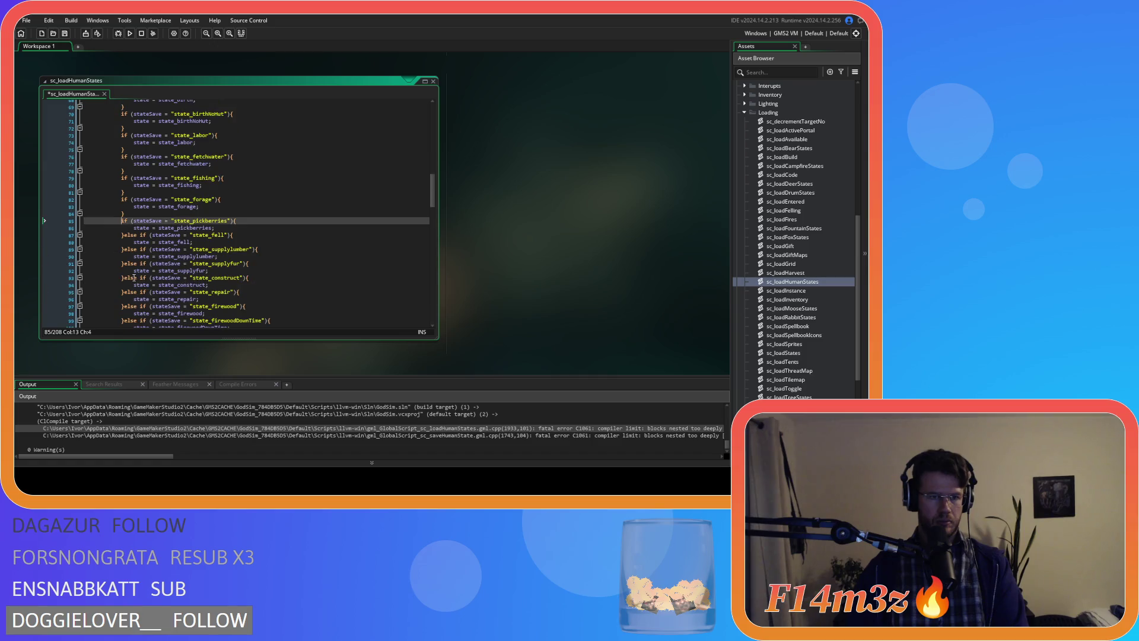
pyautogui.doubleClick(129, 235)
pyautogui.press('Return')
pyautogui.doubleClick(129, 256)
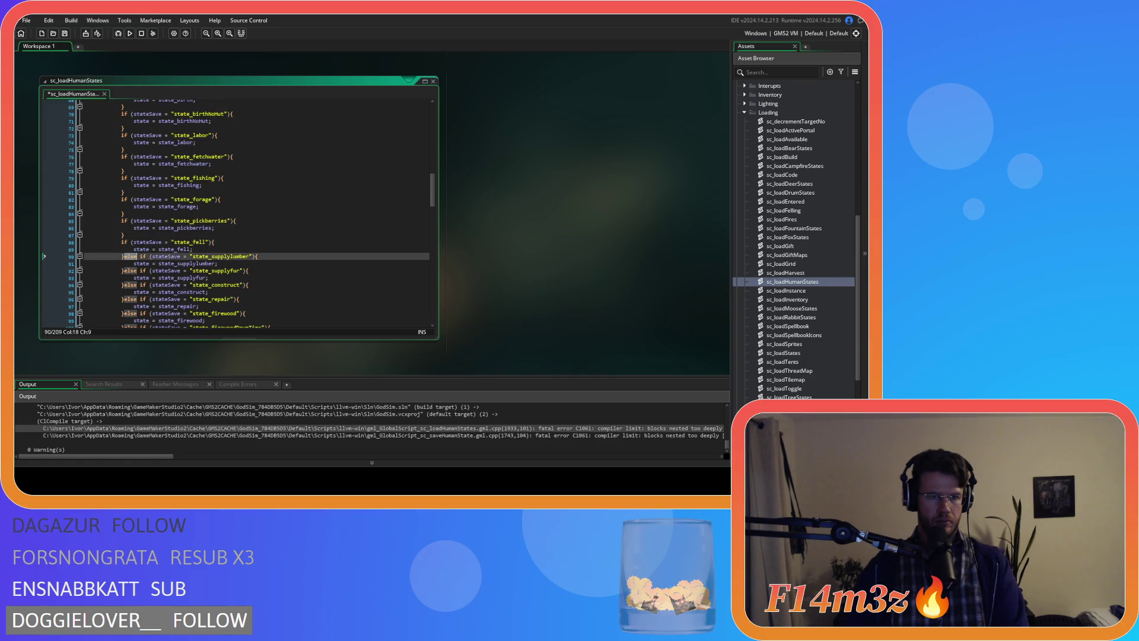
pyautogui.press('Return')
pyautogui.doubleClick(128, 279)
pyautogui.press('Return')
pyautogui.click(129, 299)
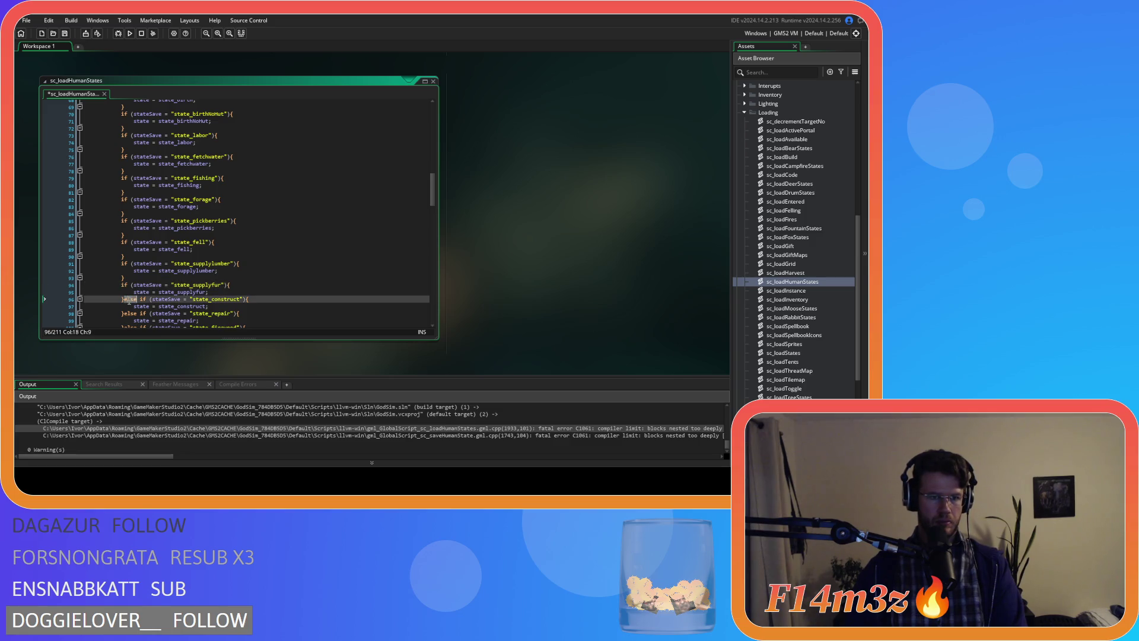
pyautogui.press('Return')
# Step: Split the repair, firewood, gather, feedfire, hunt, stalk and reposition branches into separate ifs
pyautogui.scroll(-5, 129, 284)
pyautogui.click(126, 214)
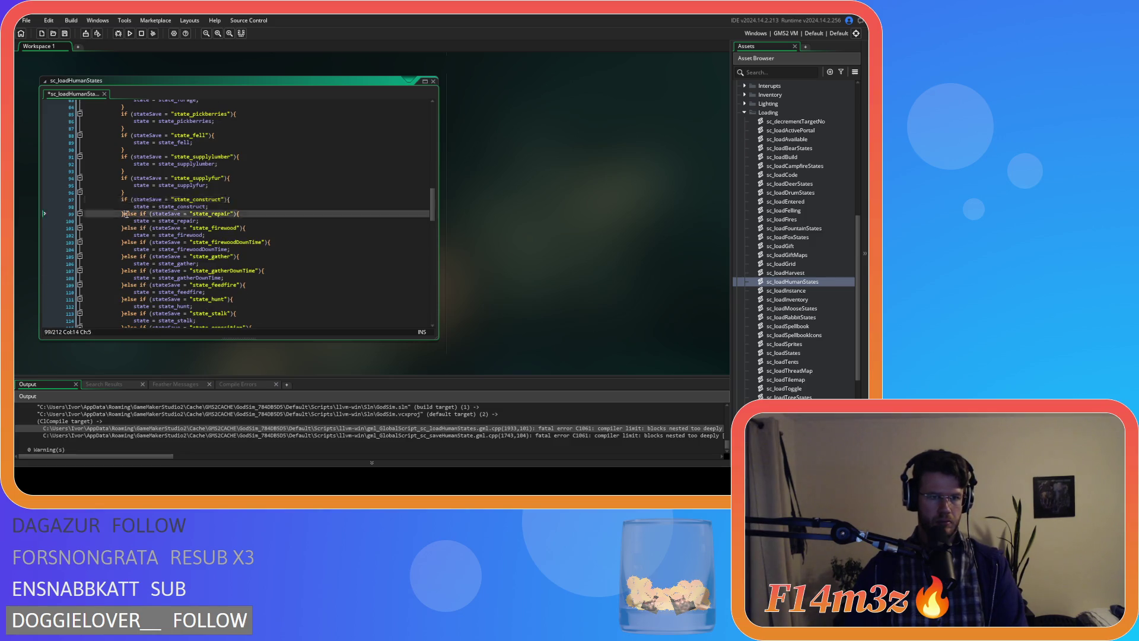
pyautogui.doubleClick(126, 213)
pyautogui.press('Return')
pyautogui.doubleClick(127, 235)
pyautogui.press('Return')
pyautogui.doubleClick(128, 257)
pyautogui.press('Return')
pyautogui.doubleClick(127, 279)
pyautogui.press('Return')
pyautogui.scroll(-4, 124, 239)
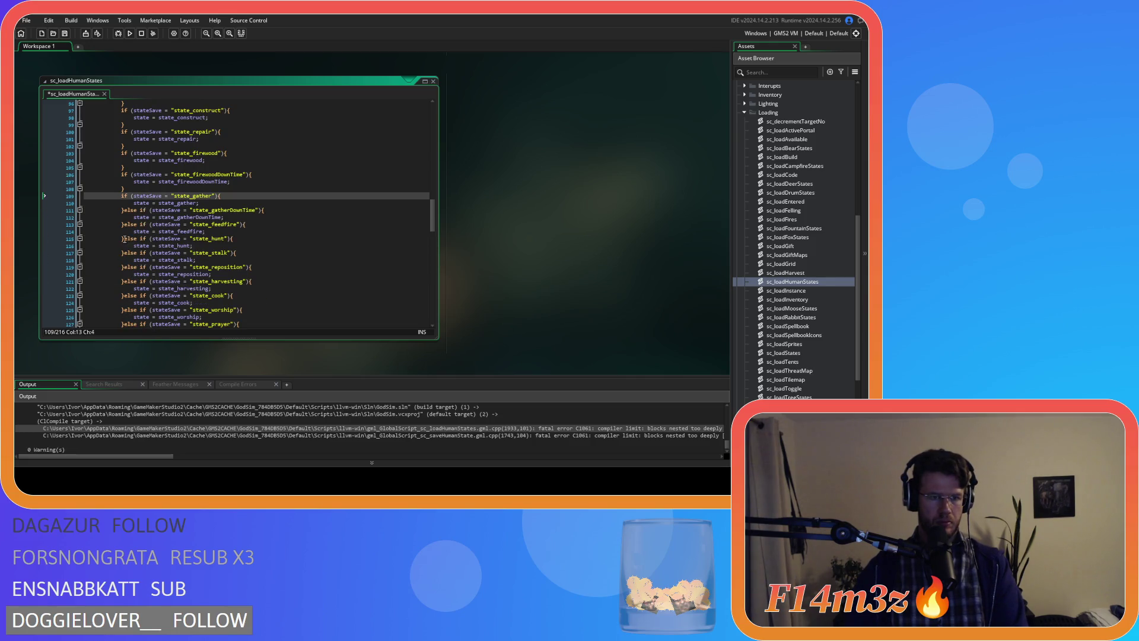
pyautogui.doubleClick(128, 210)
pyautogui.press('Return')
pyautogui.doubleClick(127, 232)
pyautogui.press('Return')
pyautogui.doubleClick(129, 253)
pyautogui.press('Return')
pyautogui.doubleClick(128, 274)
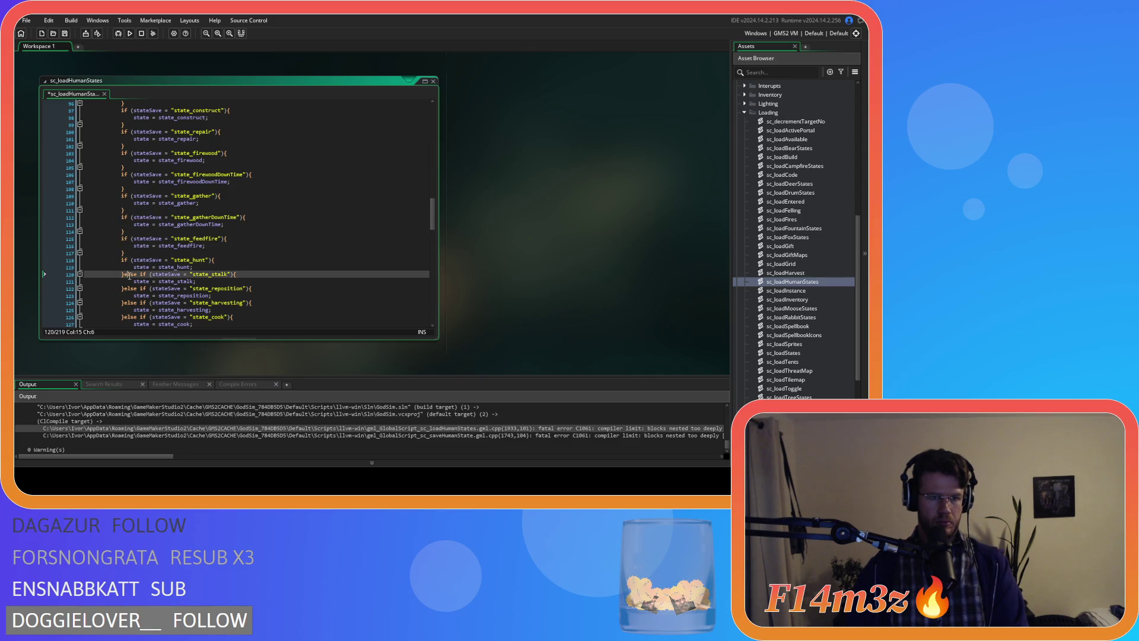
pyautogui.press('Return')
pyautogui.doubleClick(127, 295)
pyautogui.press('Return')
# Step: Split the harvesting, cook, worship, prayer, shrine, unlock and defend branches into separate ifs
pyautogui.scroll(-5, 151, 284)
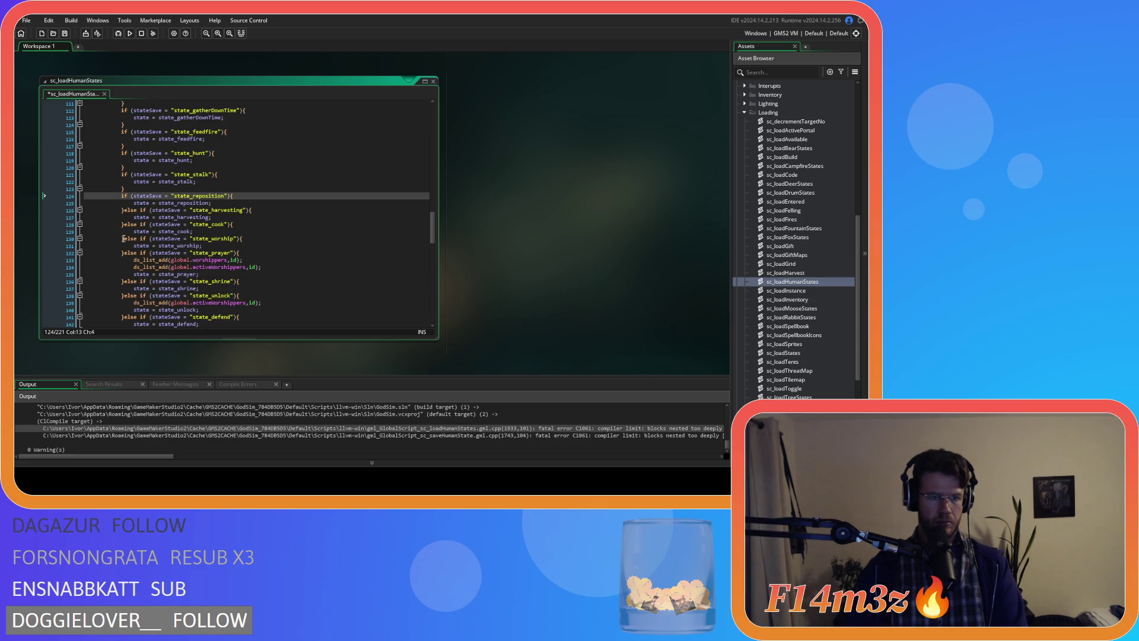
pyautogui.doubleClick(128, 210)
pyautogui.press('Return')
pyautogui.doubleClick(128, 232)
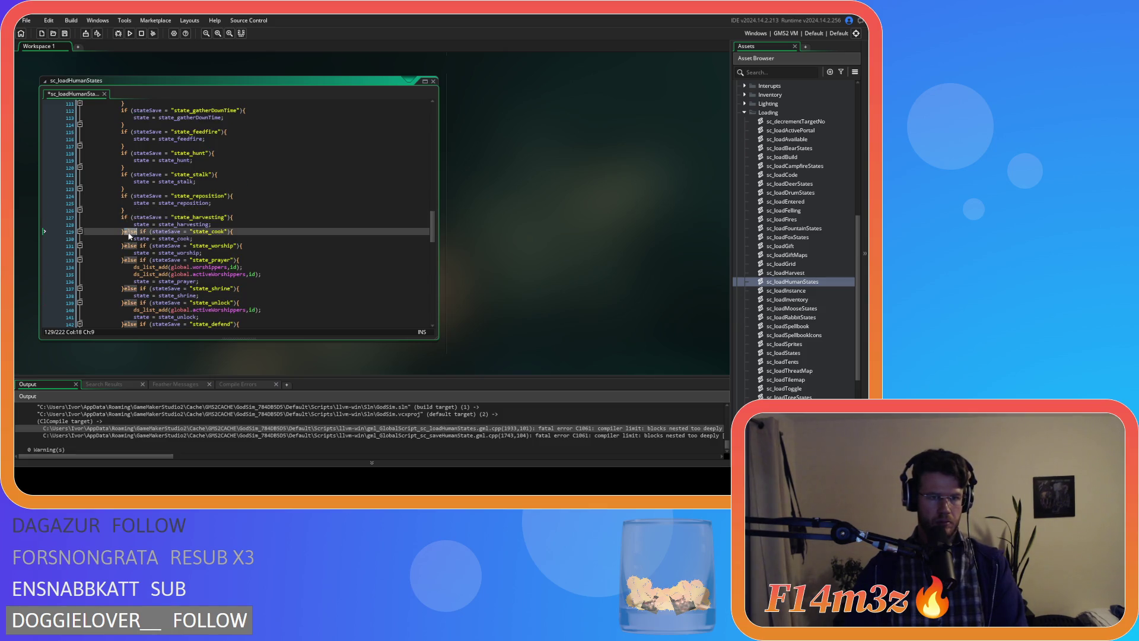
pyautogui.press('Return')
pyautogui.doubleClick(128, 253)
pyautogui.press('Return')
pyautogui.doubleClick(128, 274)
pyautogui.press('Return')
pyautogui.scroll(-4, 148, 249)
pyautogui.doubleClick(128, 220)
pyautogui.press('Return')
pyautogui.doubleClick(127, 242)
pyautogui.press('Return')
pyautogui.doubleClick(128, 270)
pyautogui.press('Return')
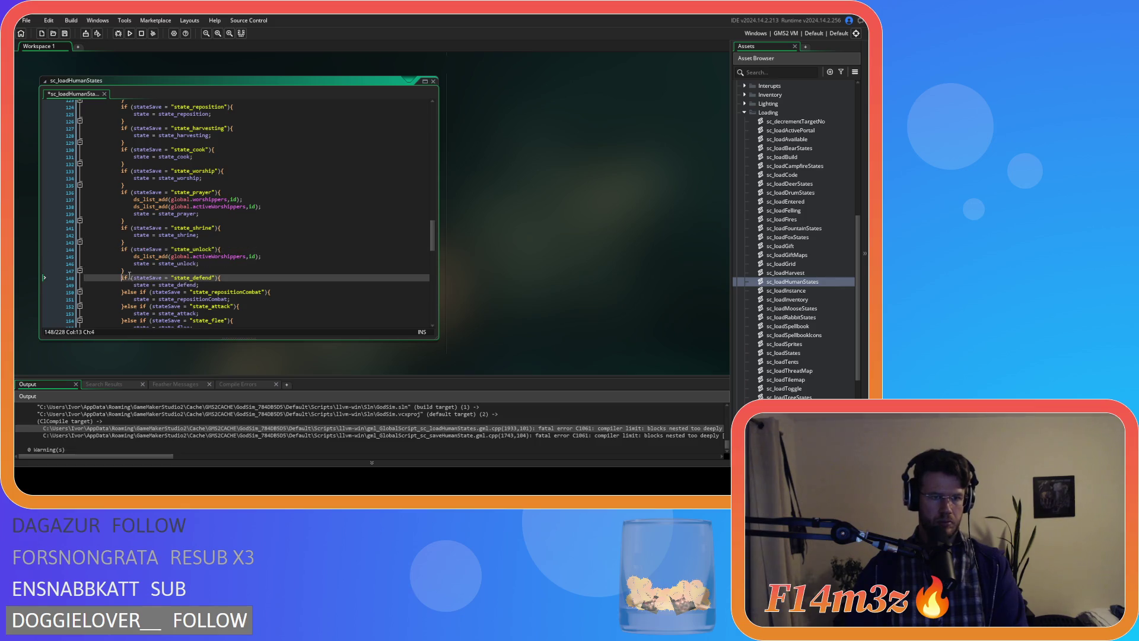
# Step: Turn the repositionCombat, attack, flee, heal, drum, depositmeat and depositfish else-ifs into separate ifs
pyautogui.doubleClick(128, 291)
pyautogui.press('Return')
pyautogui.scroll(-5, 127, 249)
pyautogui.doubleClick(128, 207)
pyautogui.press('Return')
pyautogui.doubleClick(127, 228)
pyautogui.press('Return')
pyautogui.doubleClick(129, 250)
pyautogui.press('Return')
pyautogui.doubleClick(127, 270)
pyautogui.press('Return')
pyautogui.doubleClick(127, 292)
pyautogui.press('Return')
pyautogui.doubleClick(129, 313)
pyautogui.press('Return')
# Step: Split the depositberries, depositwater, depositfur, depositfirewood, depositlumber and depositmushroom branches into separate ifs
pyautogui.scroll(-4, 133, 285)
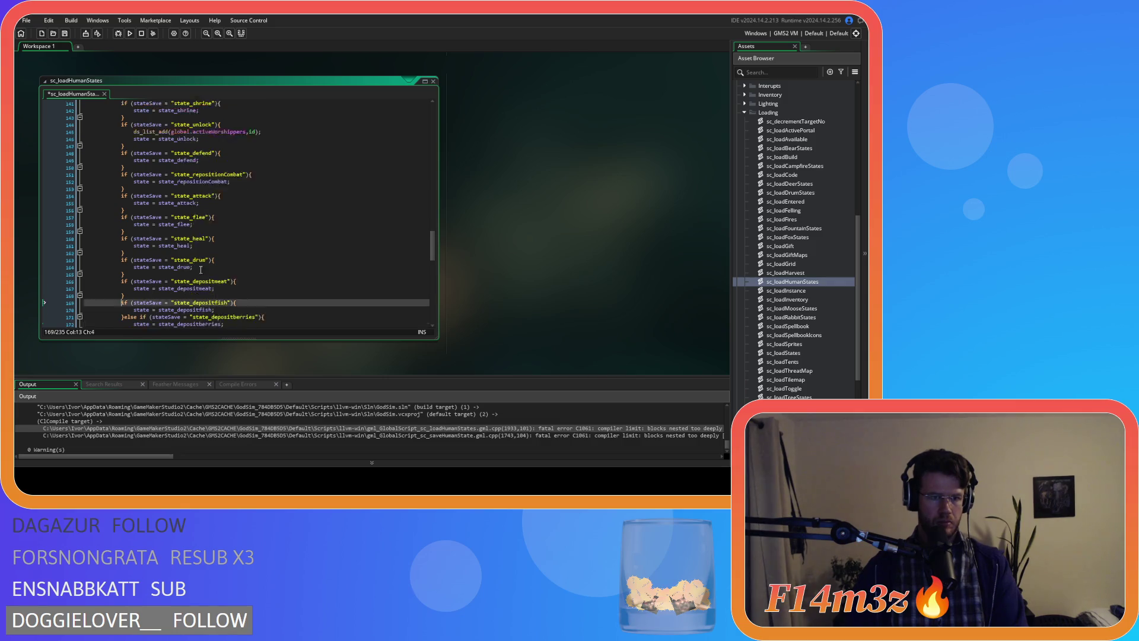
pyautogui.doubleClick(129, 245)
pyautogui.press('Return')
pyautogui.doubleClick(129, 266)
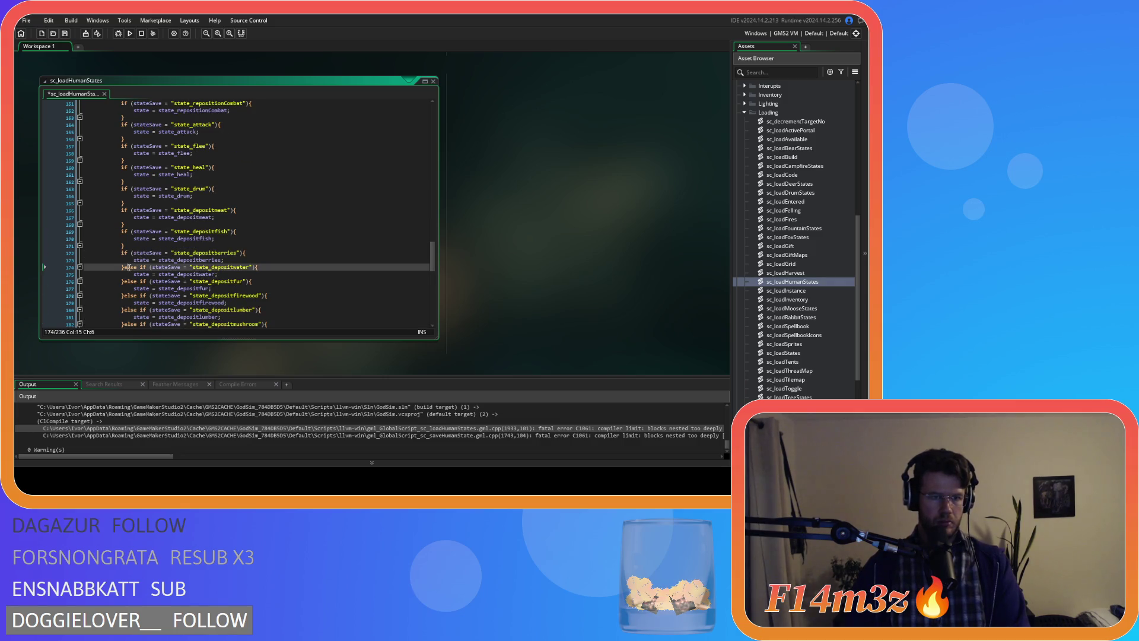
pyautogui.press('Return')
pyautogui.scroll(-3, 177, 265)
pyautogui.doubleClick(128, 217)
pyautogui.press('Return')
pyautogui.doubleClick(130, 239)
pyautogui.press('Return')
pyautogui.doubleClick(128, 260)
pyautogui.press('Return')
pyautogui.click(128, 281)
pyautogui.press('Return')
# Step: Split the withdrawberries, withdrawfish, withdrawmeat, withdrawwater, withdrawfirewood, withdrawfur and withdrawmushroom branches into separate ifs
pyautogui.scroll(-5, 129, 281)
pyautogui.doubleClick(128, 196)
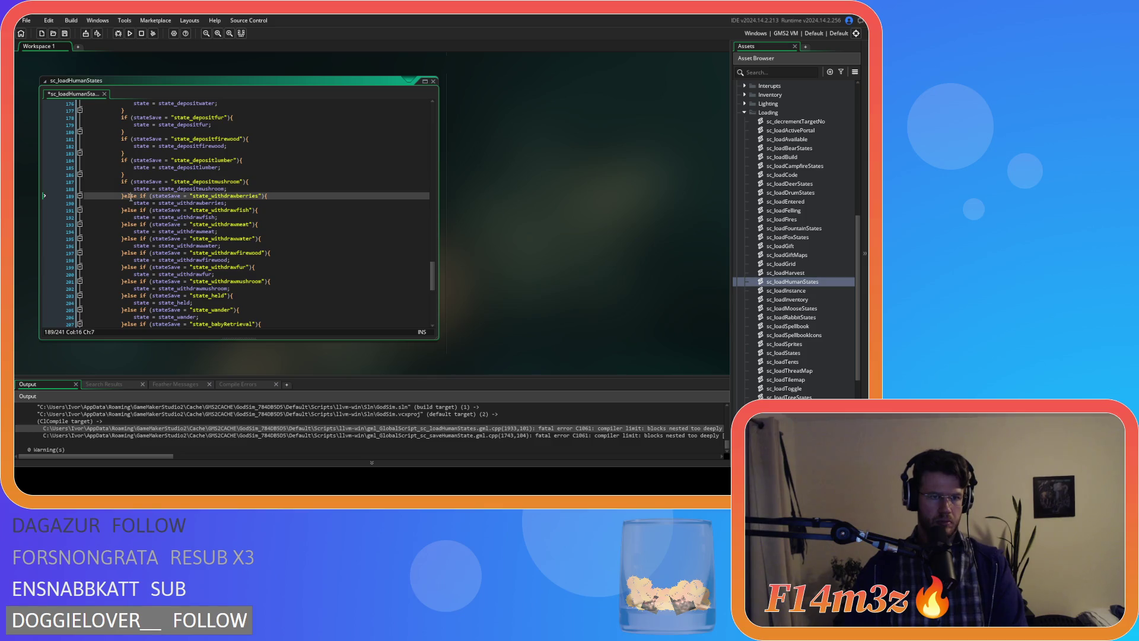
pyautogui.press('Return')
pyautogui.doubleClick(129, 217)
pyautogui.press('Return')
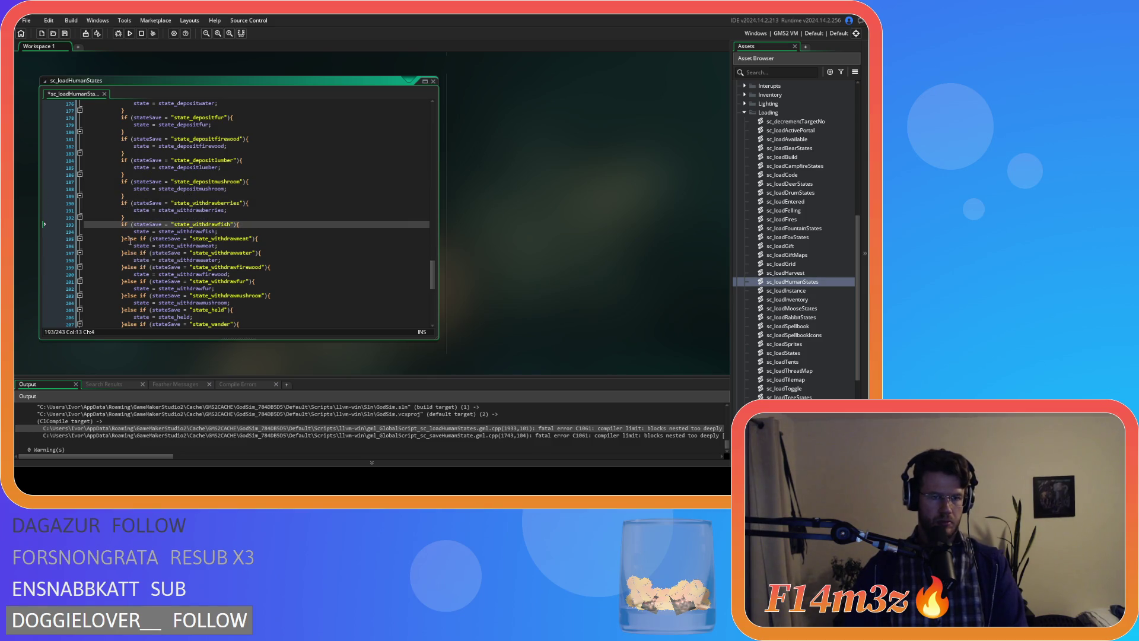
pyautogui.doubleClick(130, 239)
pyautogui.press('Return')
pyautogui.doubleClick(129, 260)
pyautogui.press('Return')
pyautogui.doubleClick(129, 281)
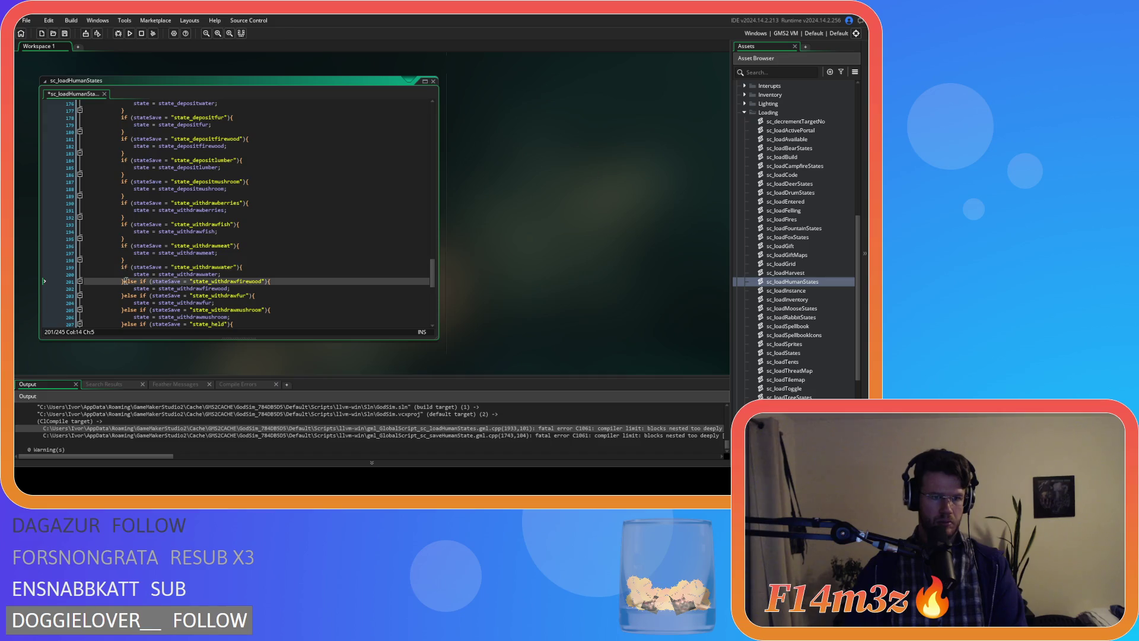
pyautogui.press('Return')
pyautogui.doubleClick(128, 302)
pyautogui.press('Return')
pyautogui.scroll(-4, 128, 297)
pyautogui.doubleClick(128, 235)
pyautogui.press('Return')
# Step: Split the held, wander, babyRetrieval, extinguish, exodus, stasis, exitPortal and migrate branches into separate ifs
pyautogui.doubleClick(128, 256)
pyautogui.press('Return')
pyautogui.doubleClick(129, 277)
pyautogui.press('Return')
pyautogui.doubleClick(128, 298)
pyautogui.press('Return')
pyautogui.scroll(-5, 194, 264)
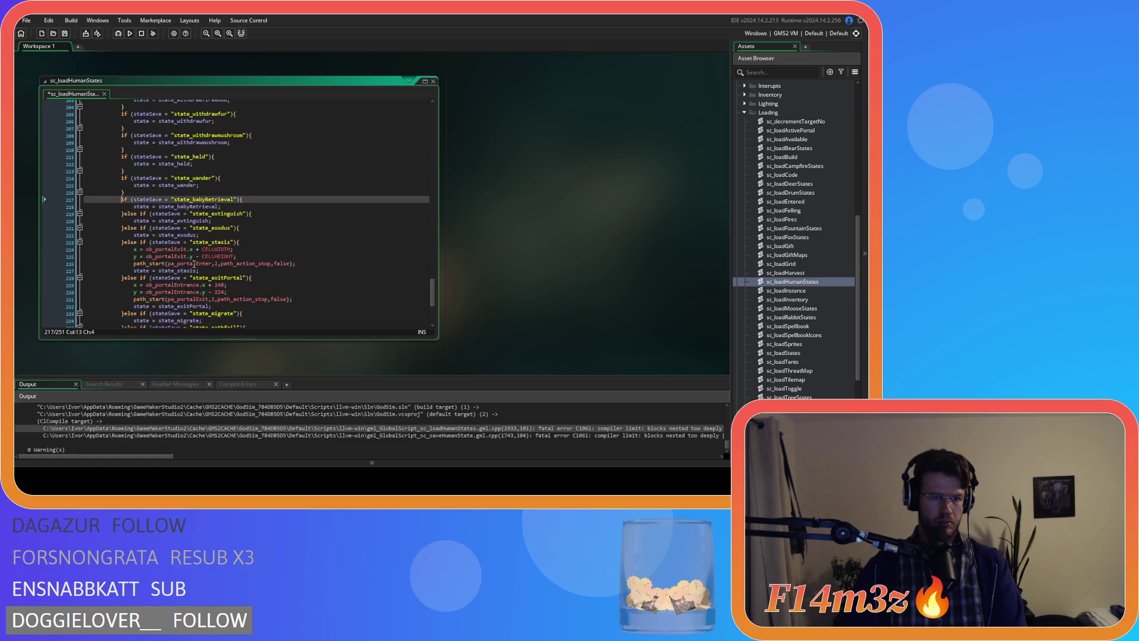
pyautogui.doubleClick(130, 214)
pyautogui.press('Return')
pyautogui.doubleClick(129, 235)
pyautogui.press('Return')
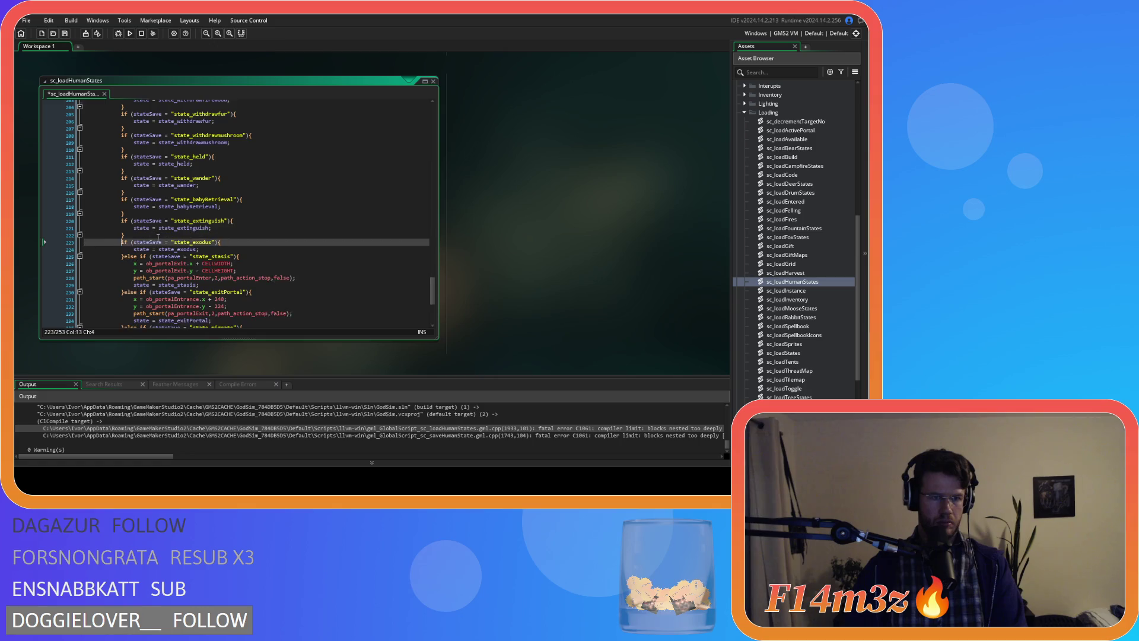
pyautogui.scroll(-4, 131, 196)
pyautogui.doubleClick(128, 168)
pyautogui.press('Return')
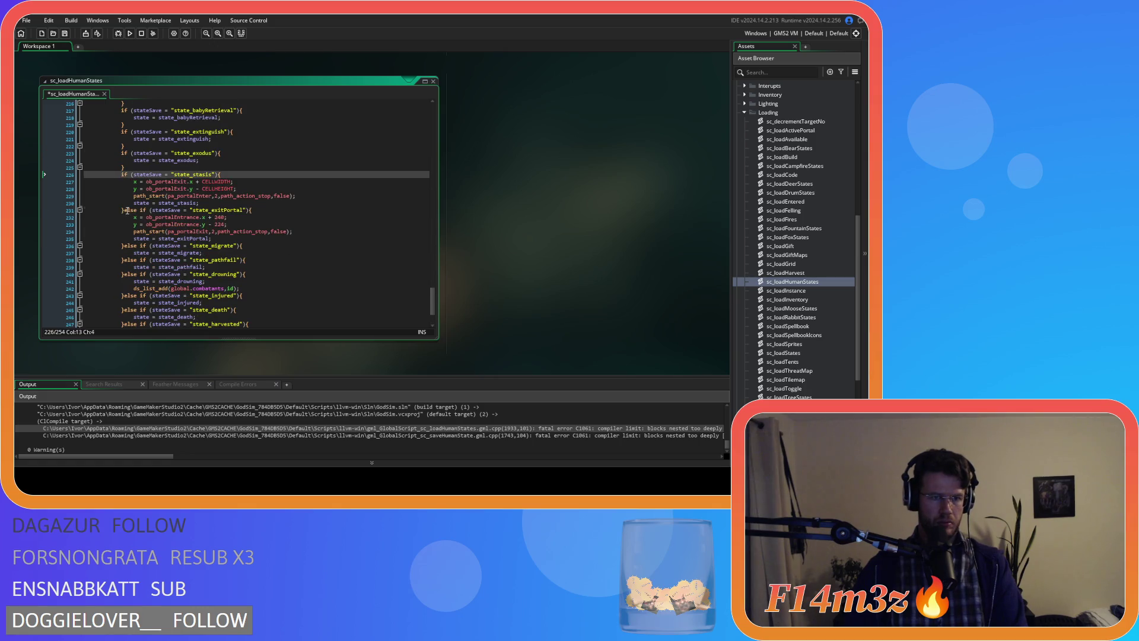
pyautogui.doubleClick(129, 210)
pyautogui.press('Return')
pyautogui.doubleClick(128, 253)
pyautogui.press('Return')
# Step: Split the final pathfail, drowning, injured, death, harvested and burn branches into separate ifs
pyautogui.scroll(-4, 149, 245)
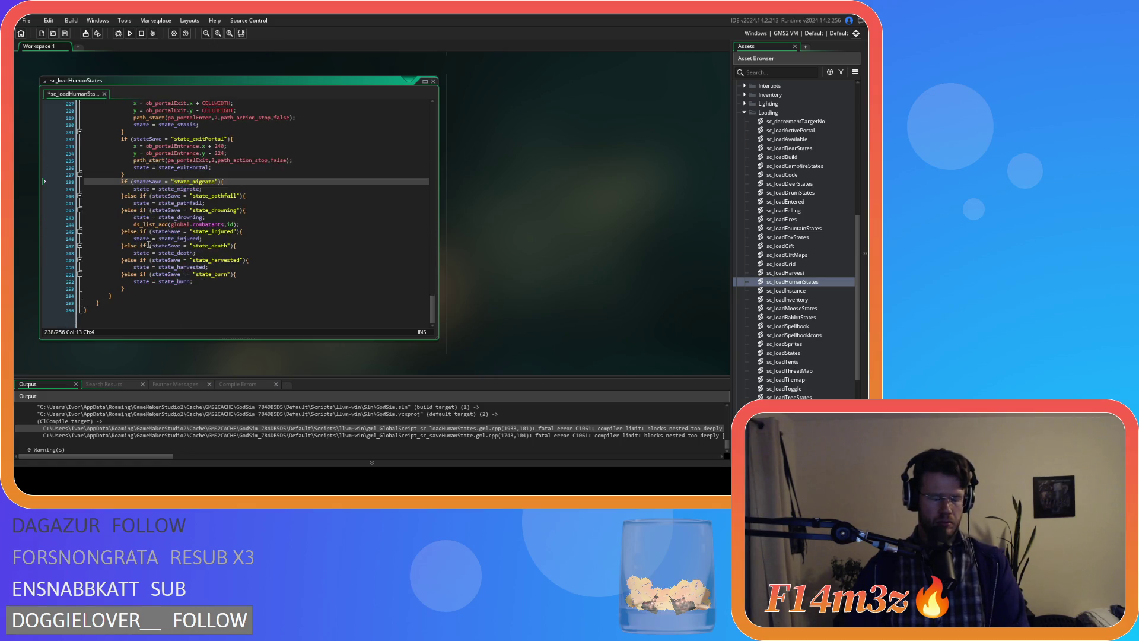
pyautogui.doubleClick(129, 196)
pyautogui.press('Return')
pyautogui.doubleClick(129, 217)
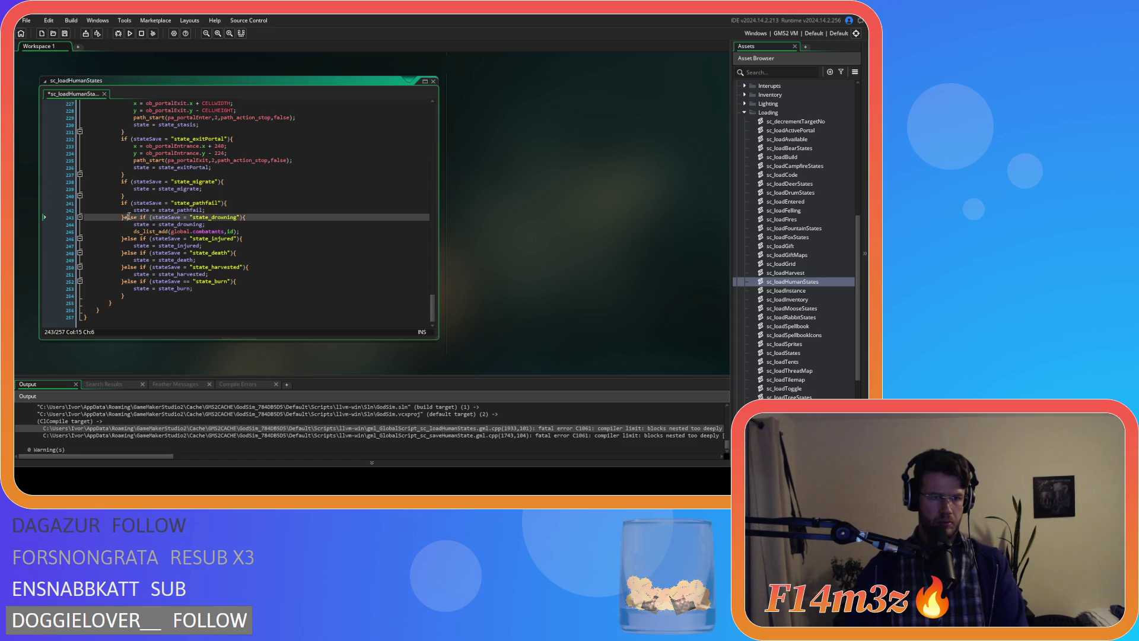
pyautogui.press('Return')
pyautogui.doubleClick(129, 247)
pyautogui.press('Return')
pyautogui.doubleClick(128, 267)
pyautogui.press('Return')
pyautogui.doubleClick(129, 288)
pyautogui.press('Return')
pyautogui.doubleClick(128, 310)
pyautogui.press('Return')
# Step: Save the edited sc_loadHumanStates script with Ctrl+S
pyautogui.click(291, 289)
pyautogui.hotkey('ctrl', 's')
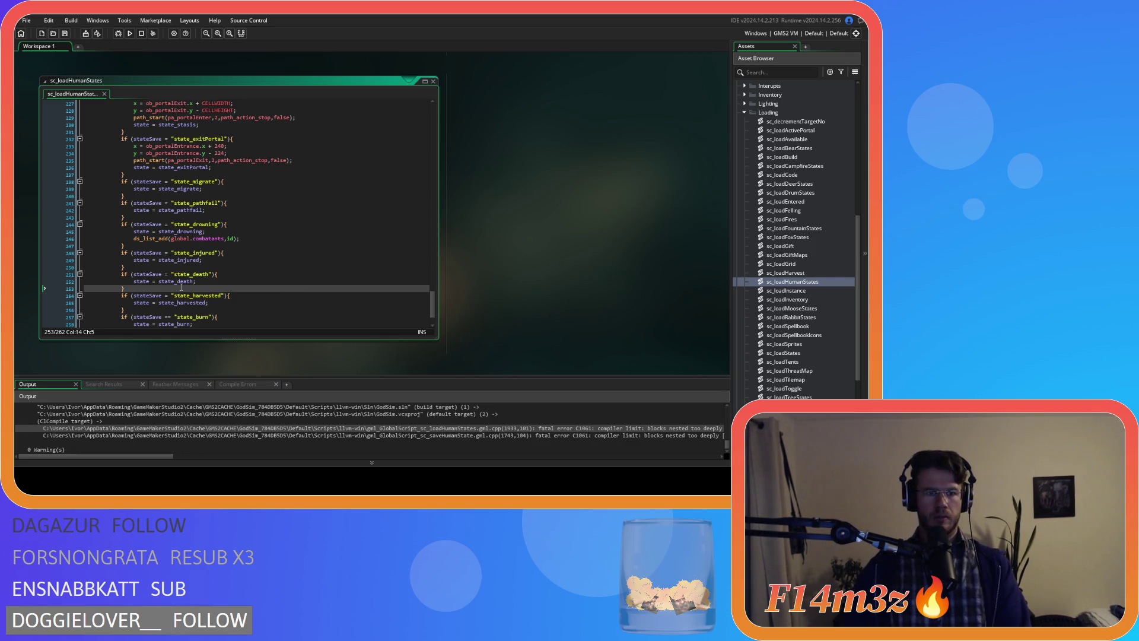
pyautogui.scroll(-2, 182, 281)
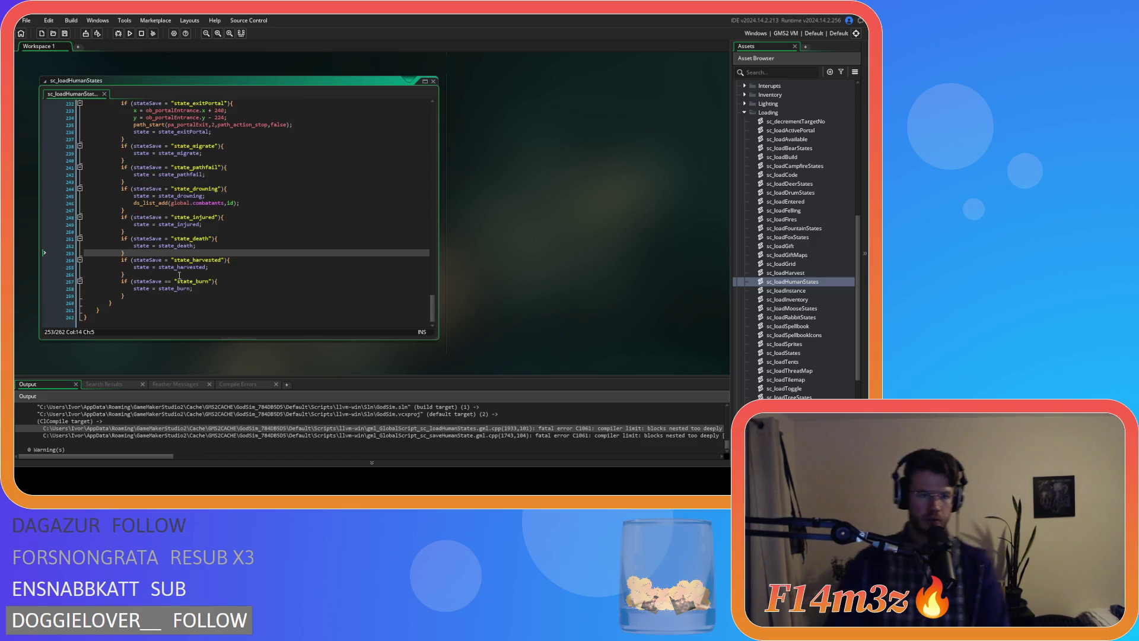
pyautogui.click(241, 244)
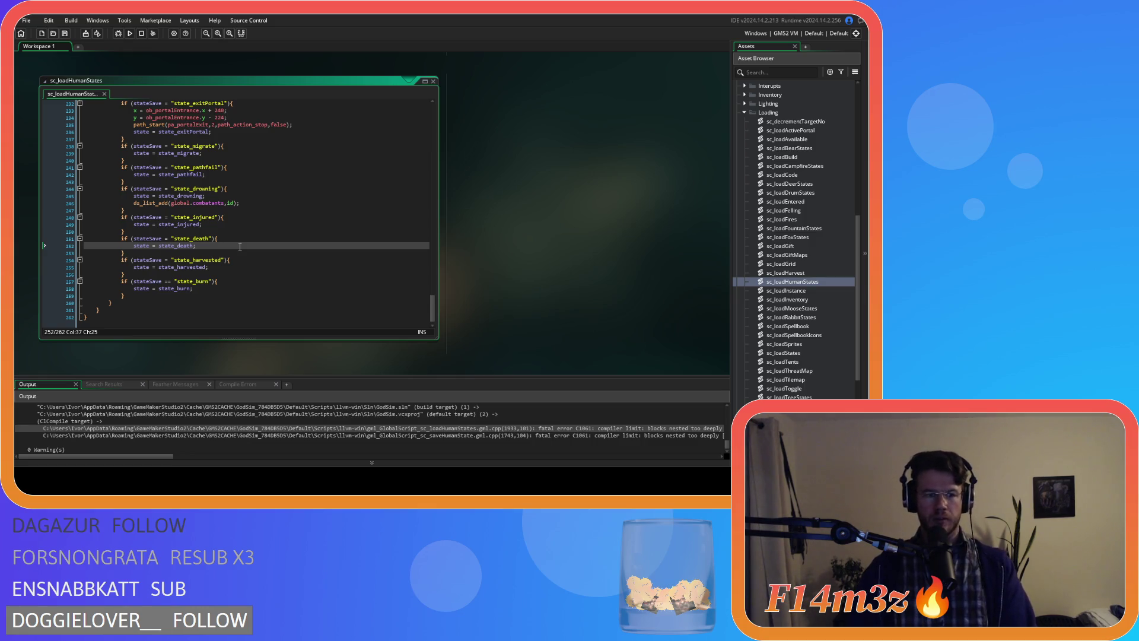
pyautogui.click(782, 35)
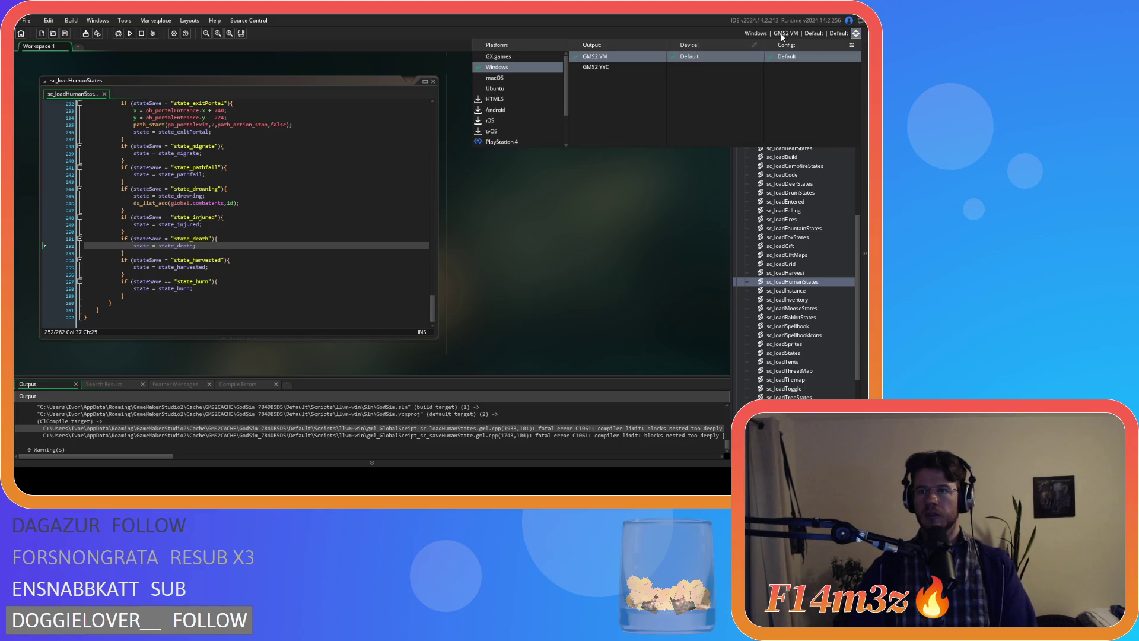
# Step: Switch the output to GMS2 YYC and start a zip-packaged executable build
pyautogui.click(596, 67)
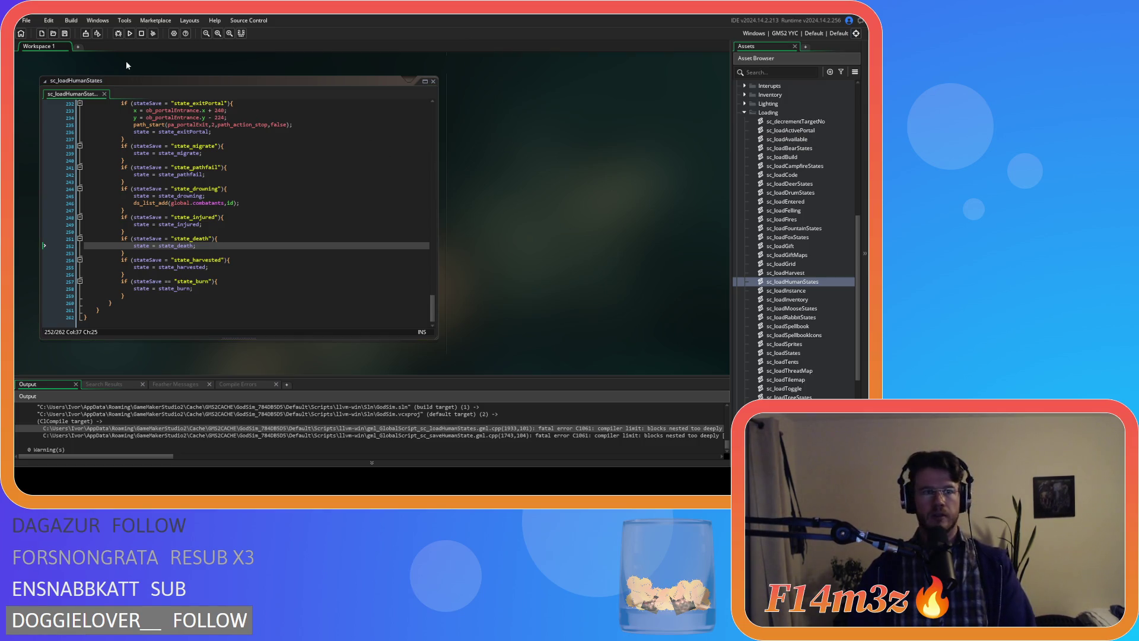
pyautogui.click(85, 33)
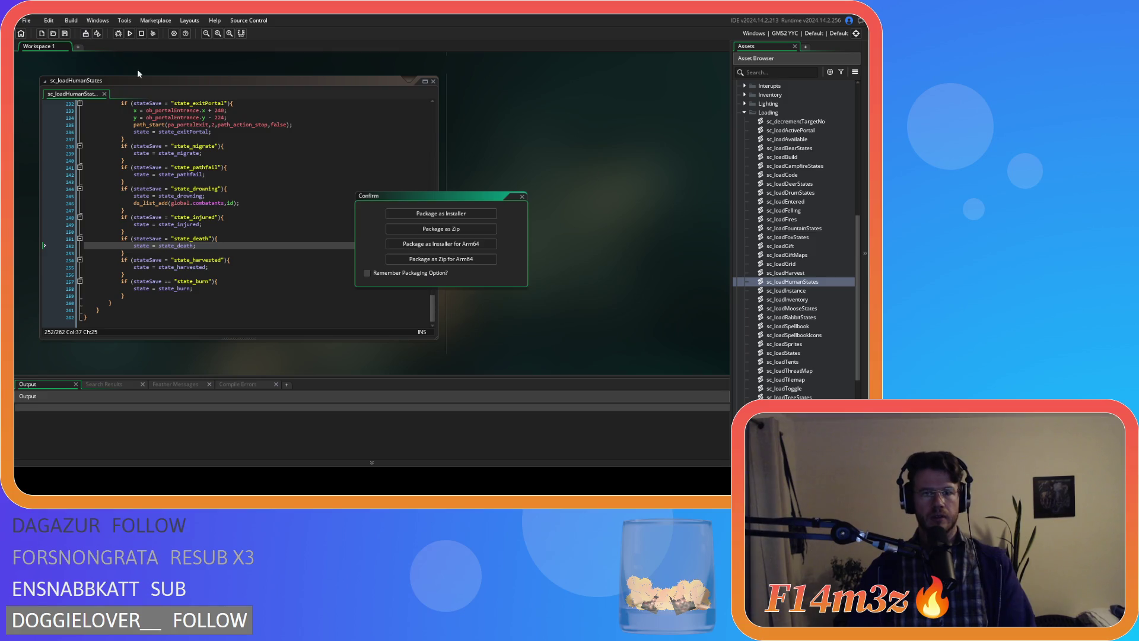
pyautogui.click(461, 229)
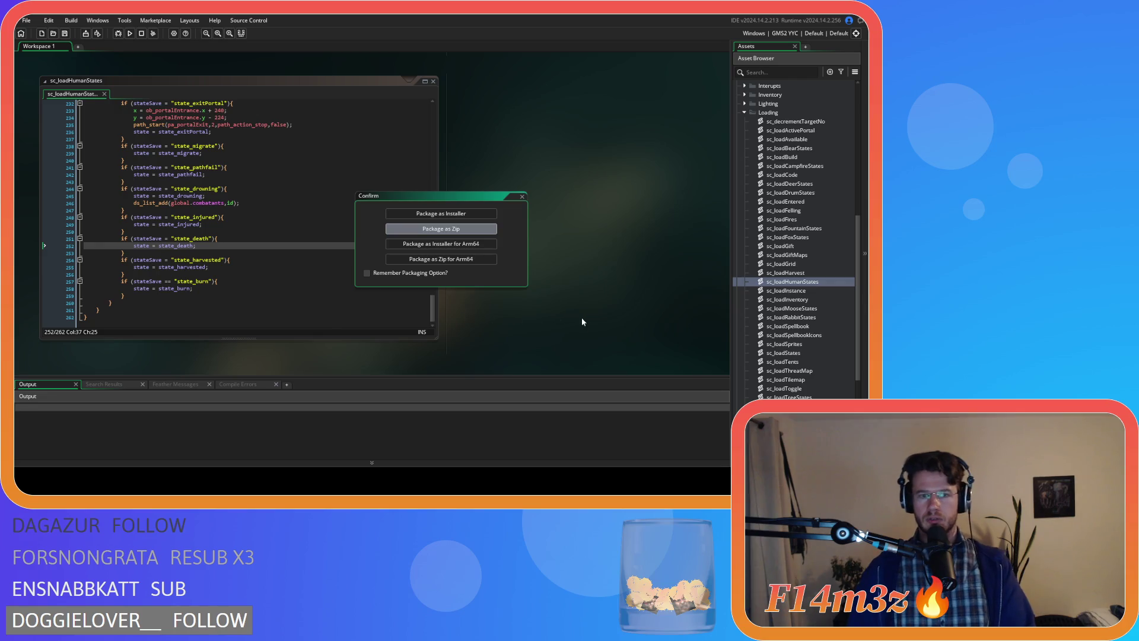
pyautogui.press('Return')
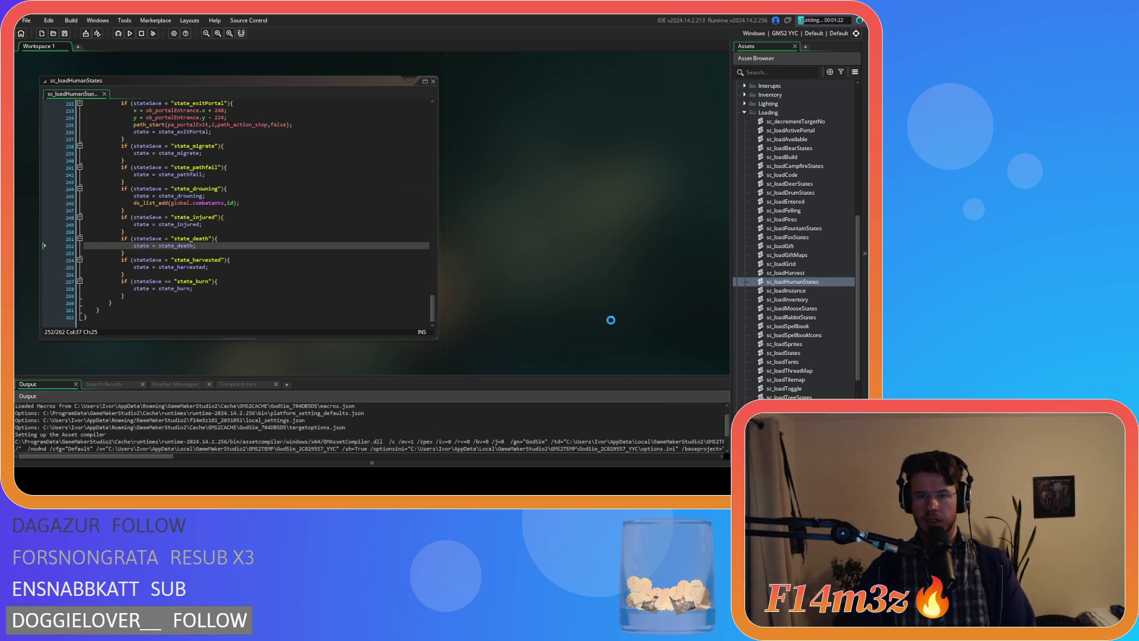
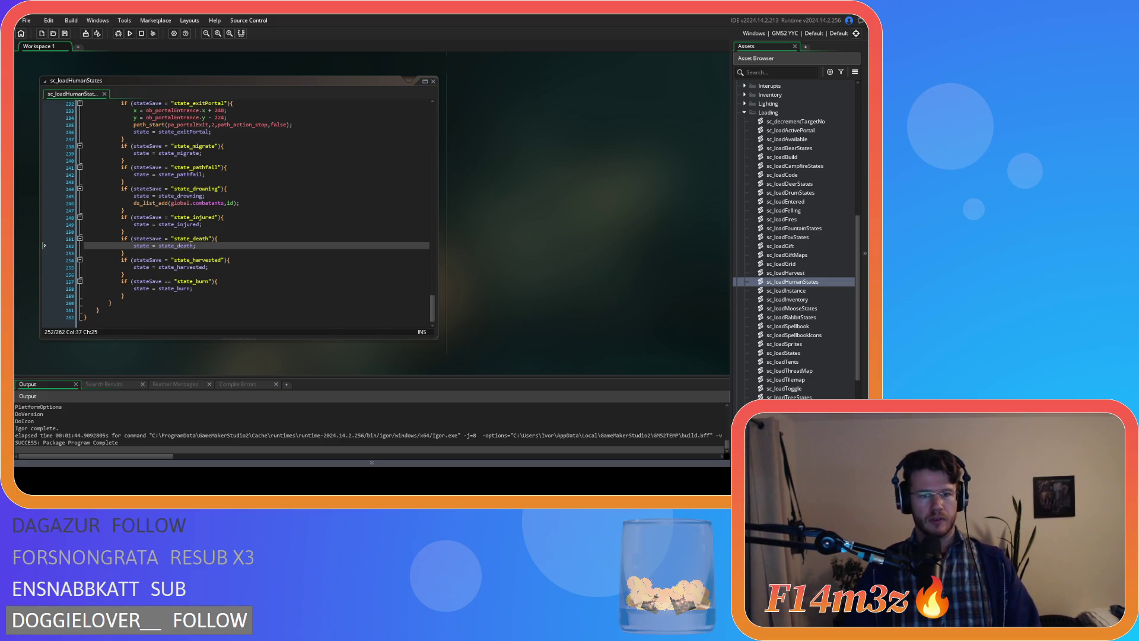
# Step: Collapse and close the sc_loadHumanStates editor, then view the general Windows game options
pyautogui.rightClick(483, 162)
pyautogui.moveTo(516, 174)
pyautogui.click(560, 202)
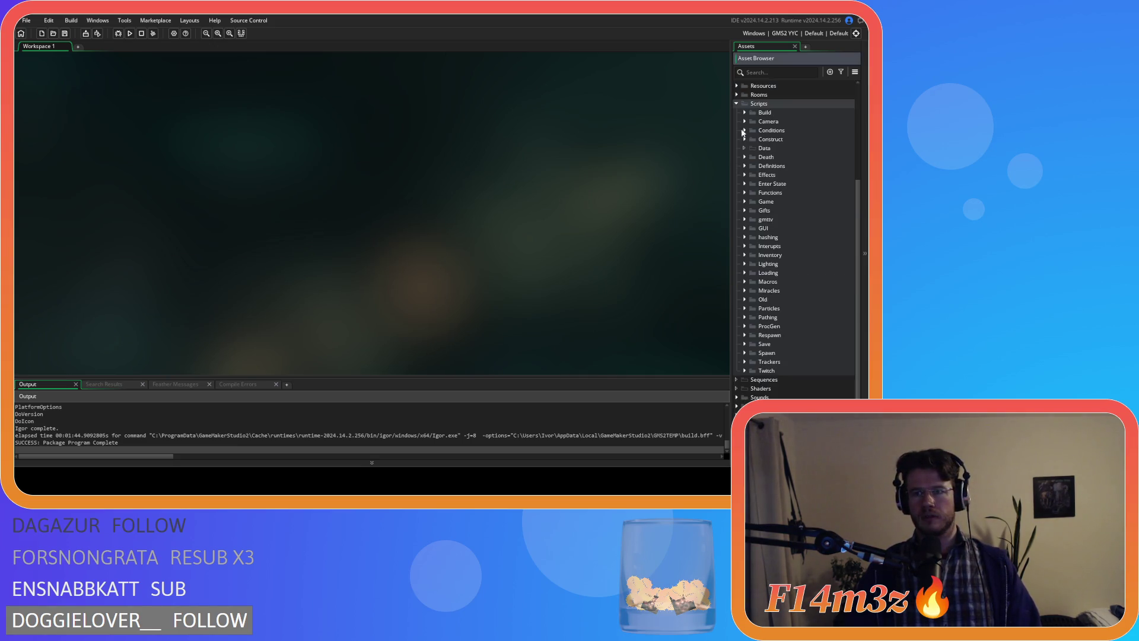
pyautogui.click(744, 112)
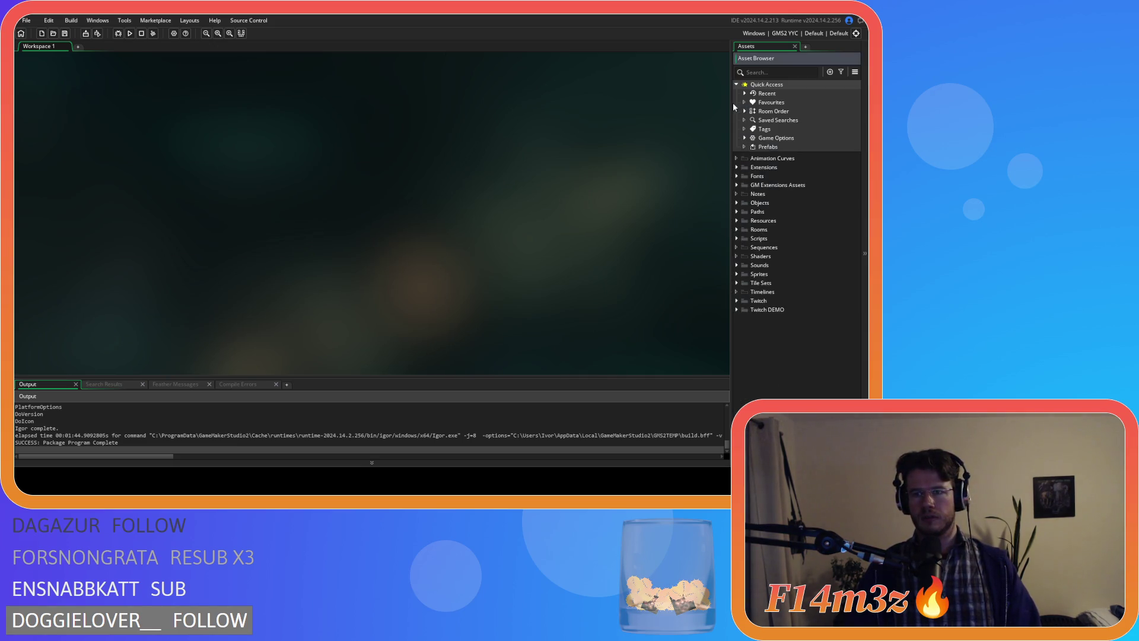
pyautogui.click(174, 33)
pyautogui.click(70, 137)
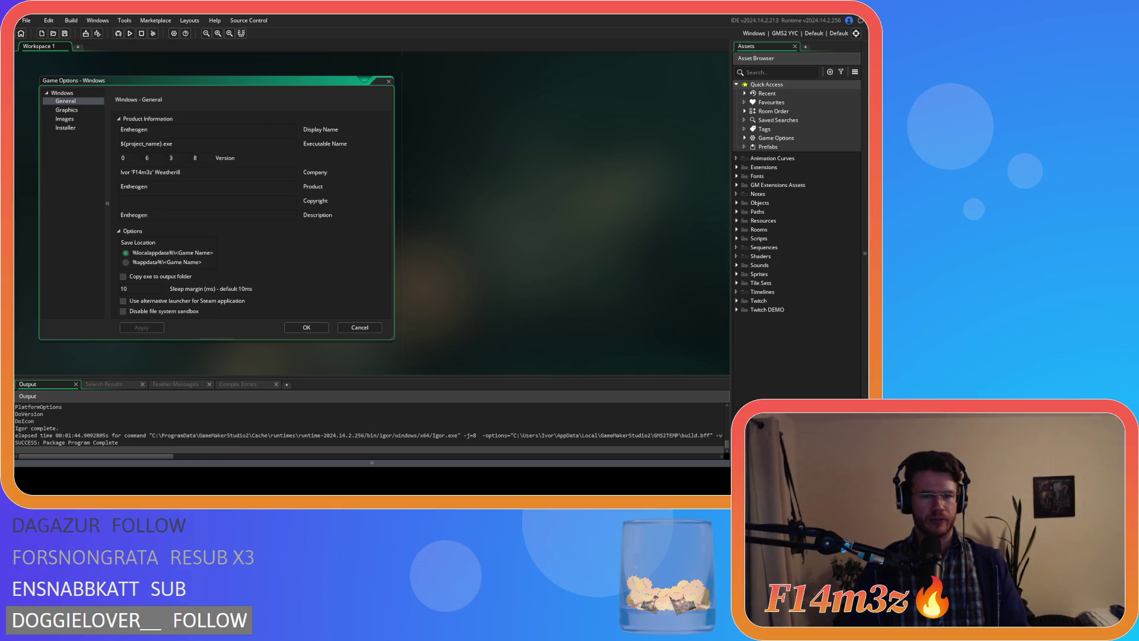
# Step: Accept Game Options with OK and expand Objects > Game to show ob_controller and ob_gui
pyautogui.click(318, 329)
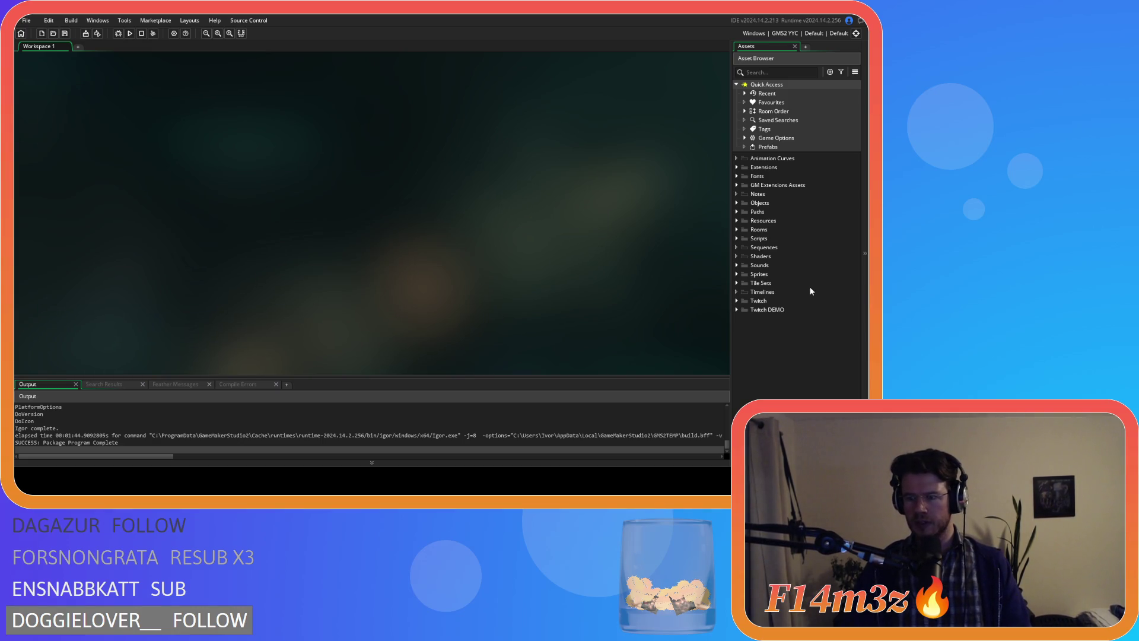
pyautogui.click(737, 203)
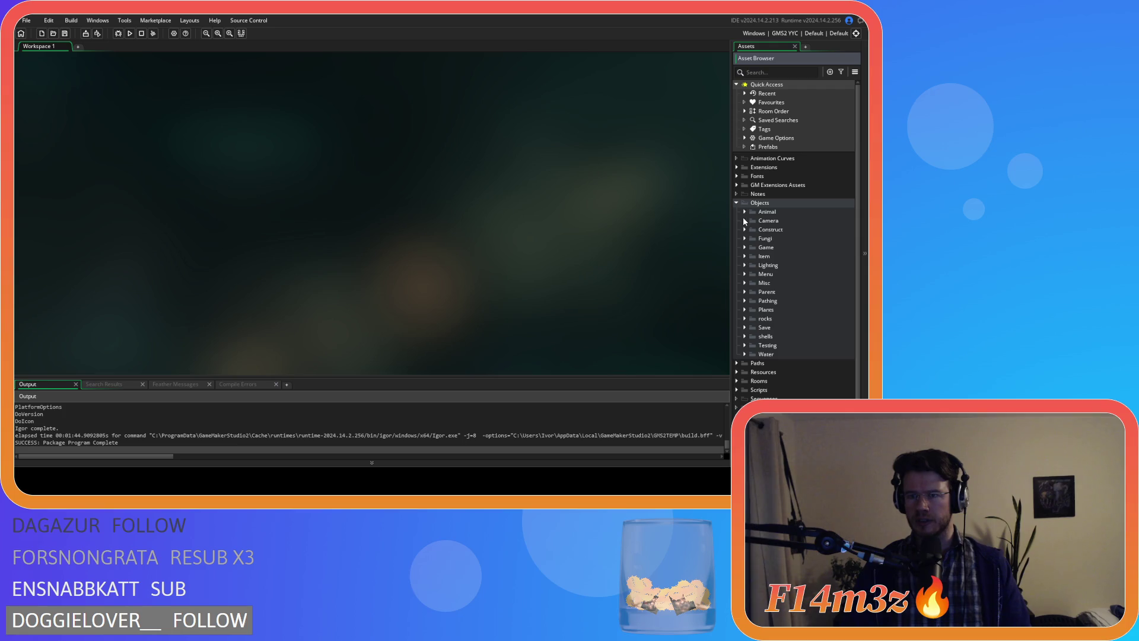
pyautogui.click(745, 247)
pyautogui.click(735, 274)
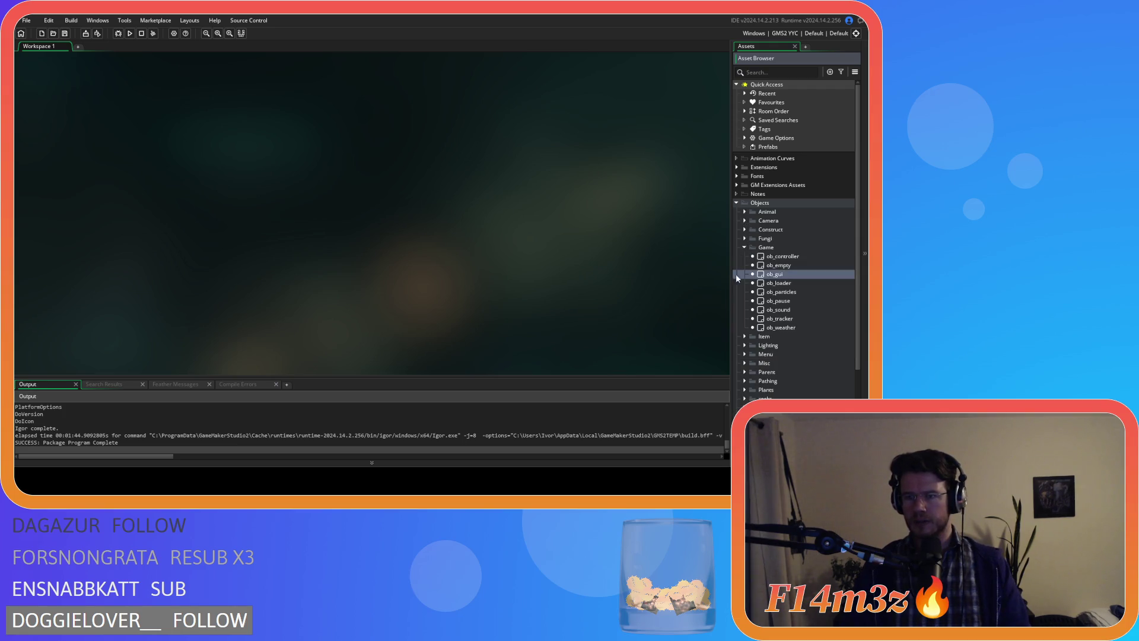
# Step: Open ob_gui and close all its event code tabs except Create
pyautogui.doubleClick(735, 273)
pyautogui.click(360, 128)
pyautogui.click(368, 129)
pyautogui.click(372, 128)
pyautogui.click(378, 128)
pyautogui.click(379, 129)
pyautogui.click(389, 129)
pyautogui.click(398, 130)
pyautogui.click(416, 128)
pyautogui.click(424, 128)
pyautogui.click(436, 127)
pyautogui.click(436, 127)
pyautogui.click(437, 127)
pyautogui.click(436, 127)
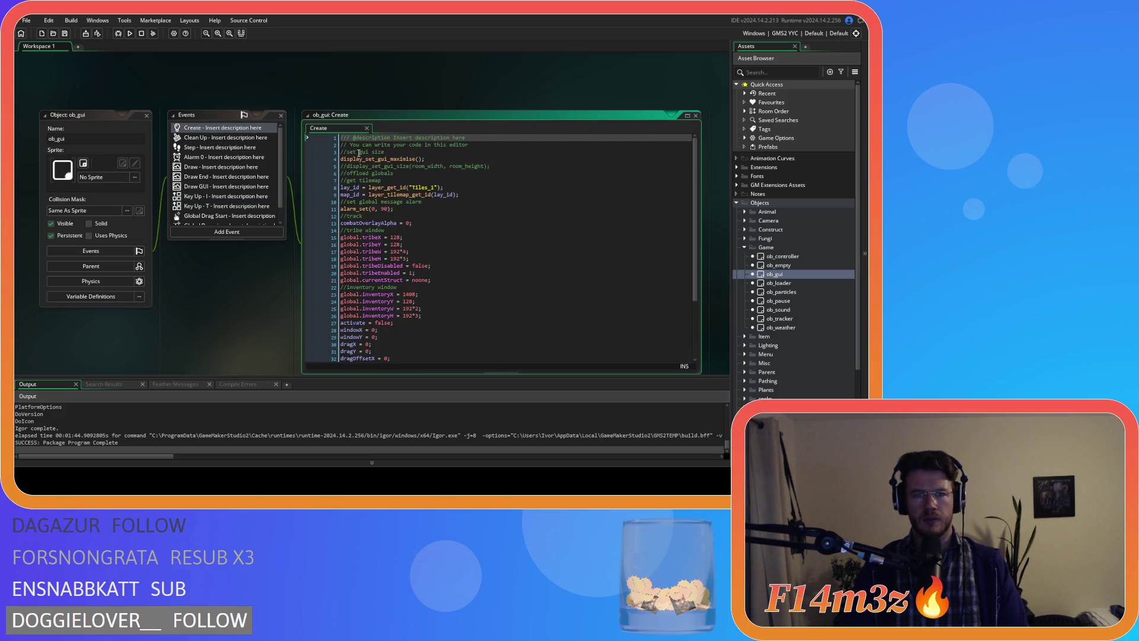
# Step: Comment out the GUI debug text lines 125-126 in Draw GUI, then close the ob_gui editor
pyautogui.scroll(-1, 226, 178)
pyautogui.doubleClick(217, 171)
pyautogui.scroll(-6, 503, 232)
pyautogui.scroll(-20, 502, 232)
pyautogui.scroll(-3, 503, 223)
pyautogui.moveTo(592, 279); pyautogui.dragTo(368, 274)
pyautogui.hotkey('ctrl', 'k')
pyautogui.click(545, 265)
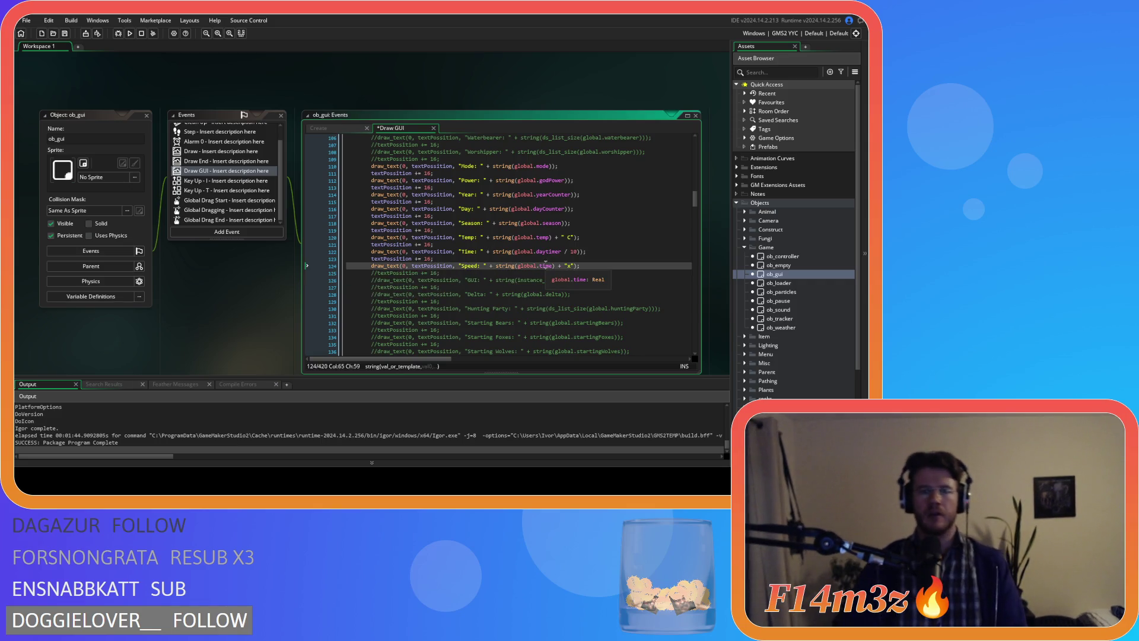
pyautogui.click(307, 115)
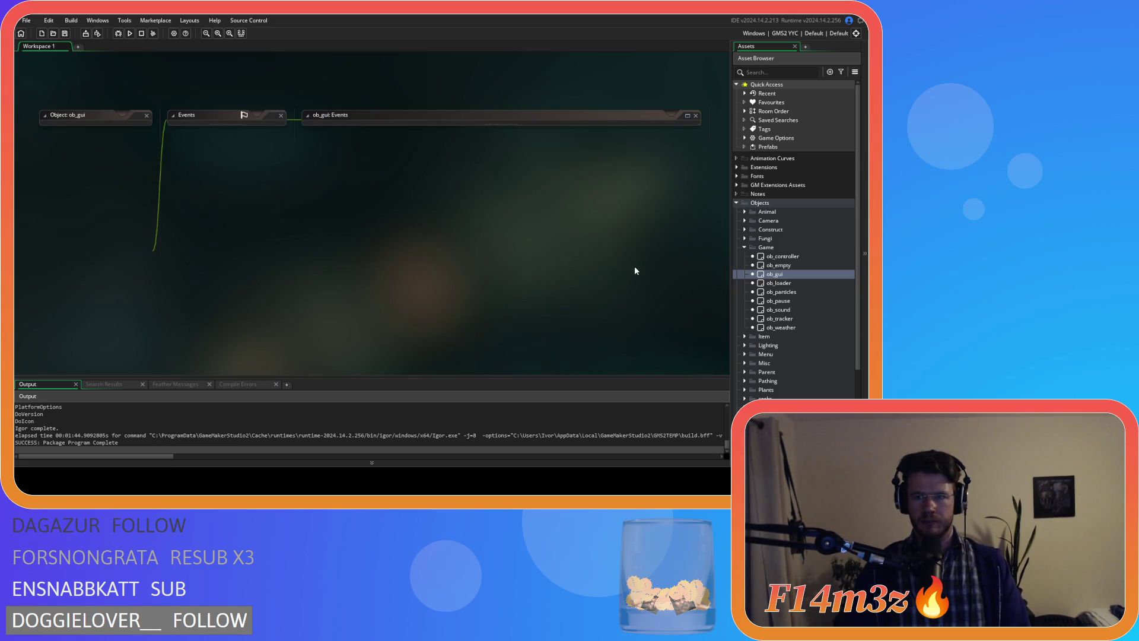
pyautogui.click(745, 247)
# Step: Collapse the Objects folder and review the main game options
pyautogui.click(736, 203)
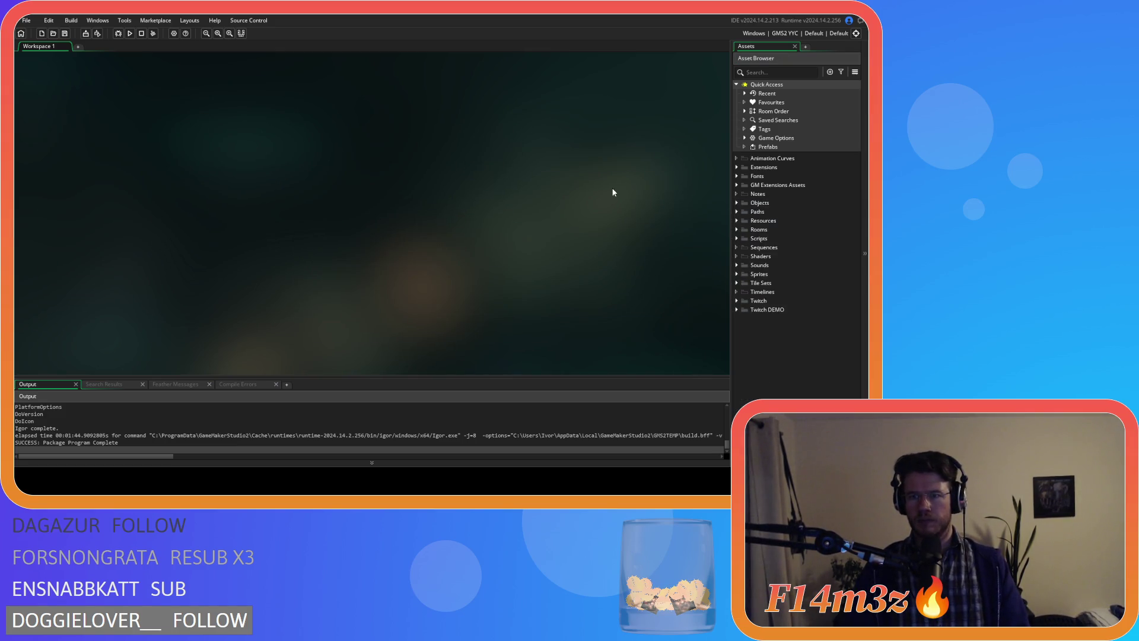
pyautogui.click(174, 34)
pyautogui.click(389, 82)
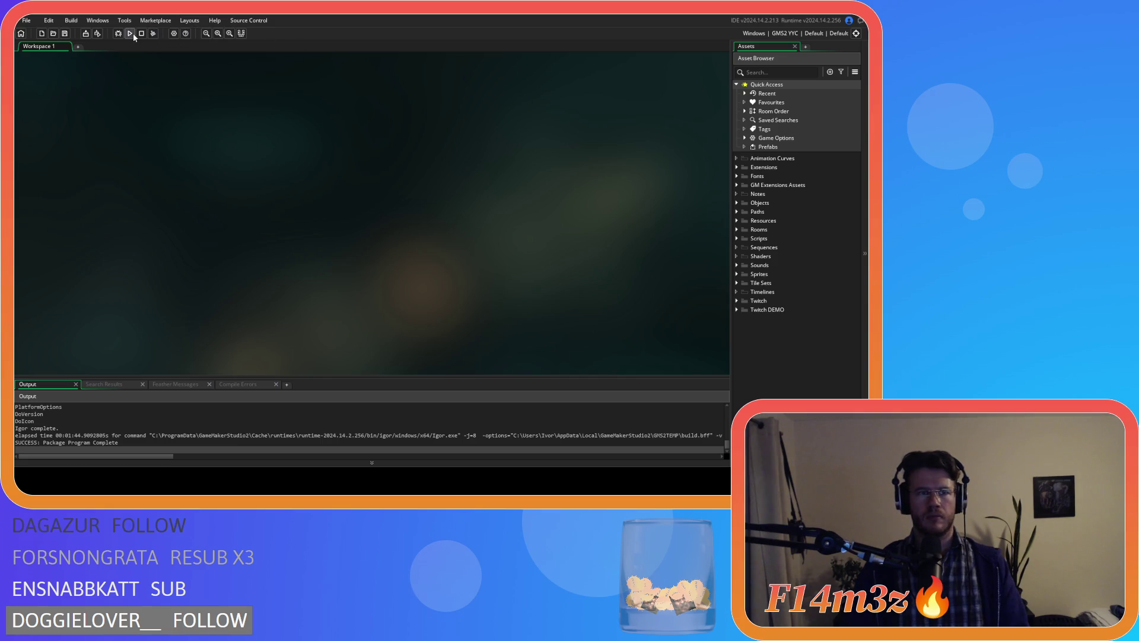
# Step: Package Entheogen as an executable and highlight Load Game on its title menu
pyautogui.click(87, 33)
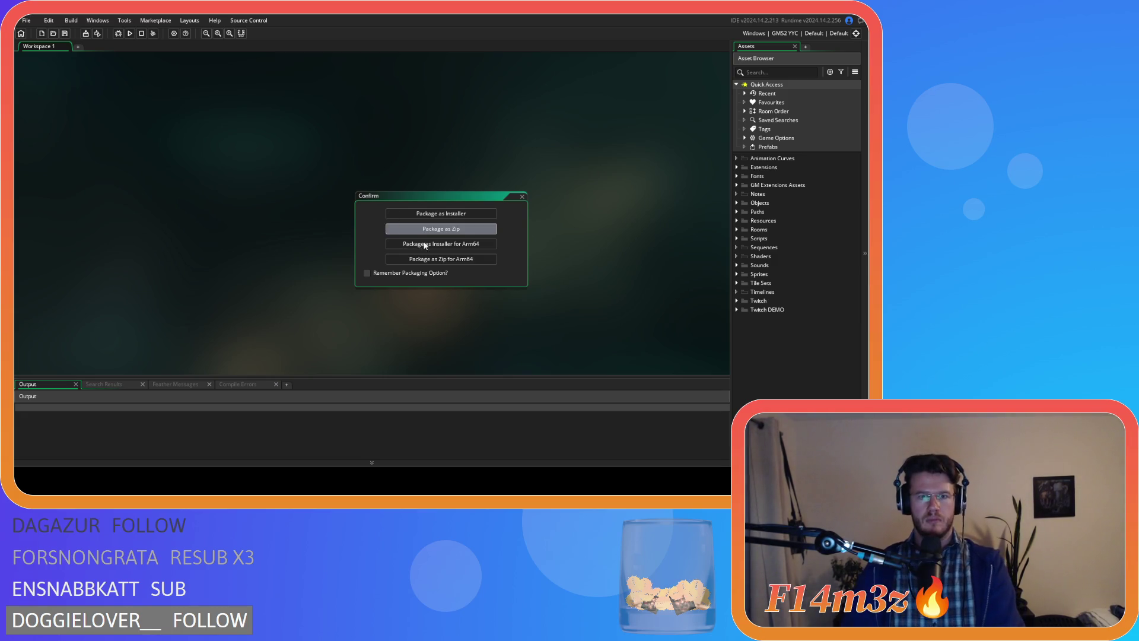
pyautogui.click(456, 233)
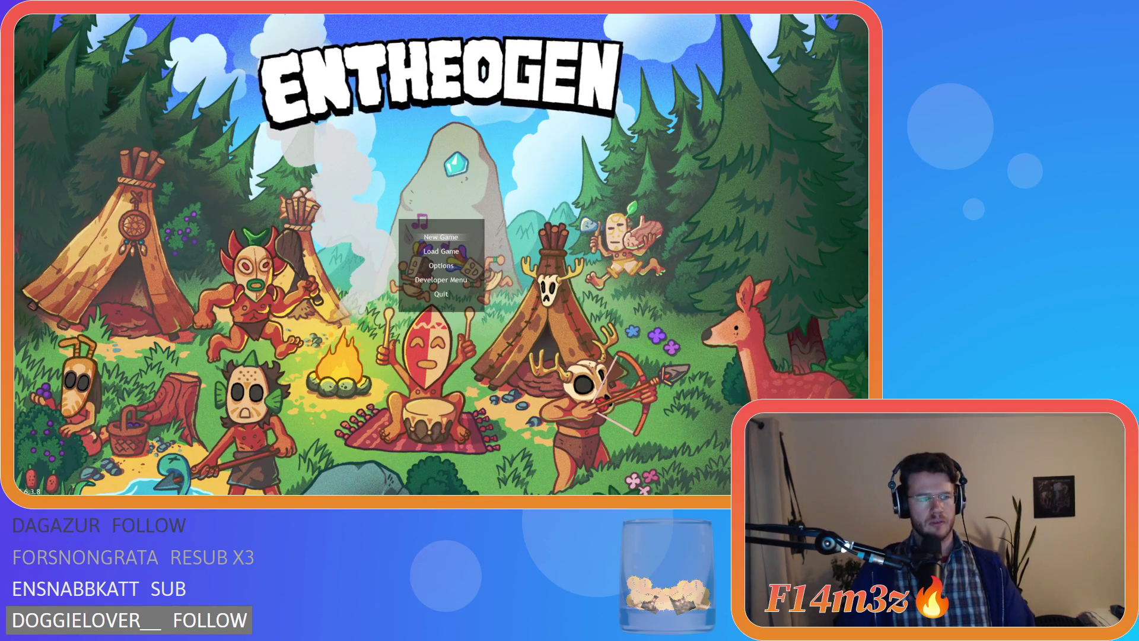
pyautogui.press('Down')
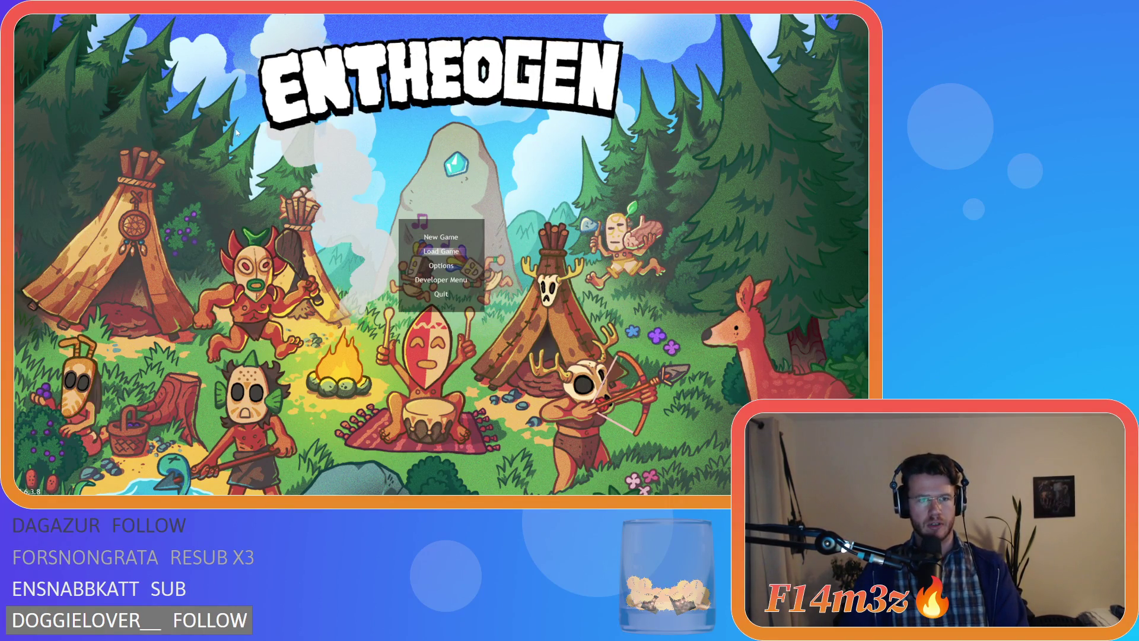
# Step: Load the saved game, zoom out, and open the Storage Tent inventory beside the camp
pyautogui.press('Return')
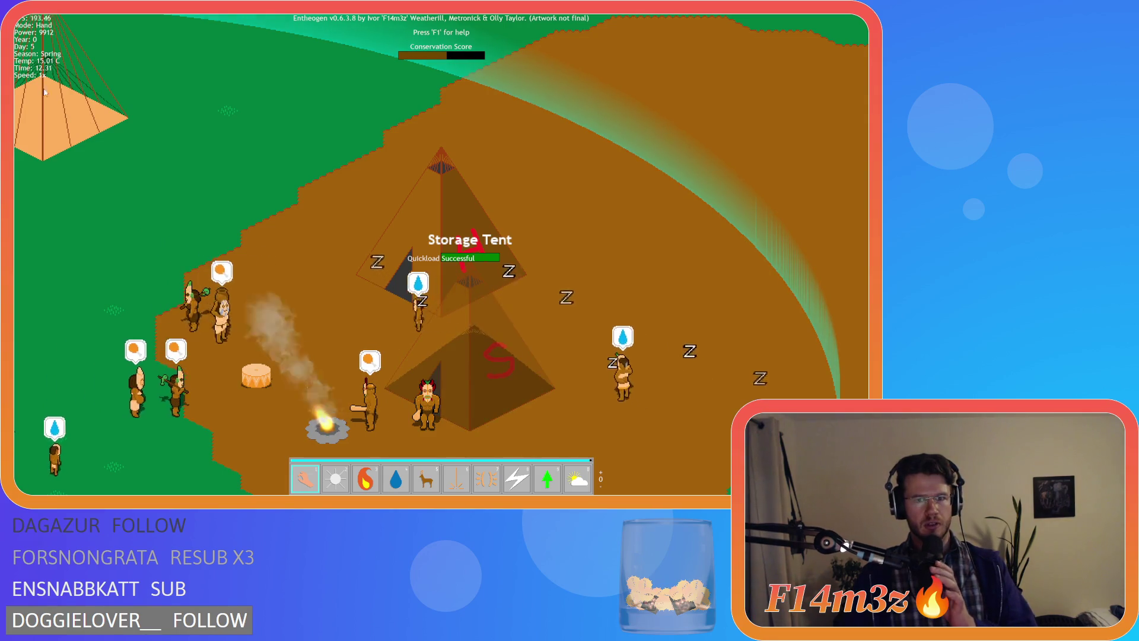
pyautogui.scroll(-5, 165, 111)
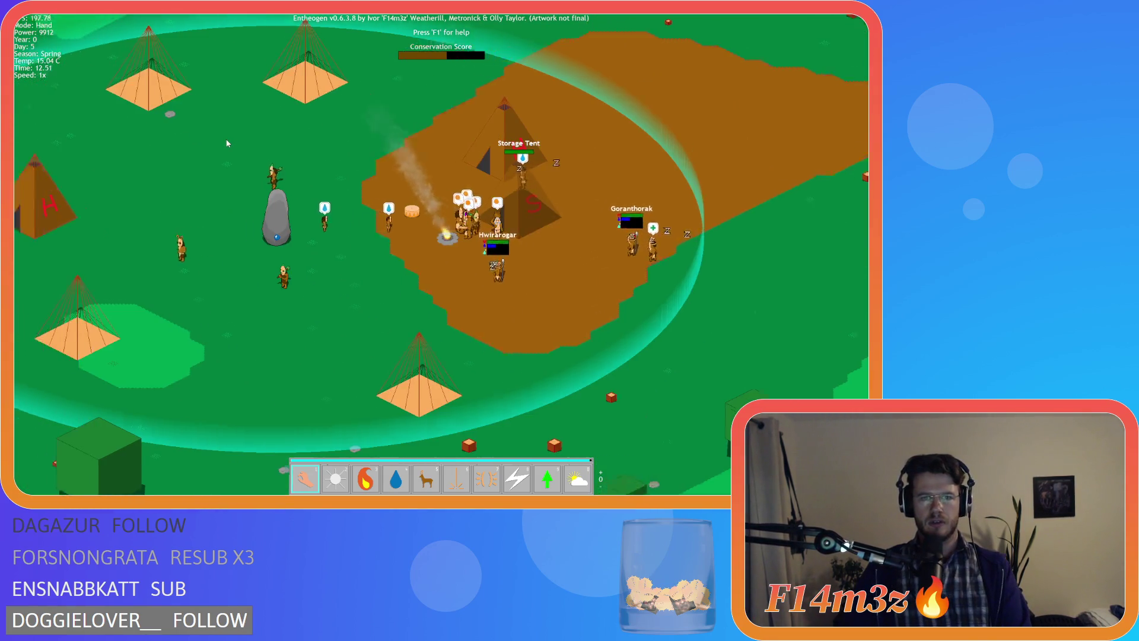
pyautogui.click(579, 178)
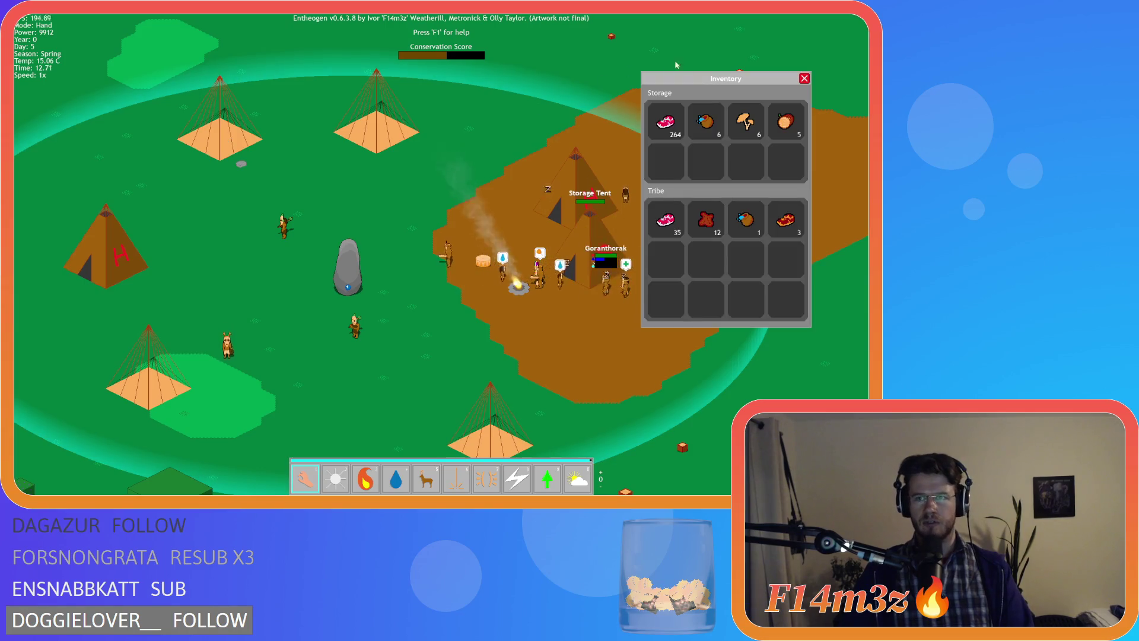
pyautogui.moveTo(701, 82)
pyautogui.mouseDown()
pyautogui.moveTo(724, 73)
pyautogui.moveTo(713, 70)
pyautogui.moveTo(732, 88)
pyautogui.moveTo(765, 84)
pyautogui.mouseUp()
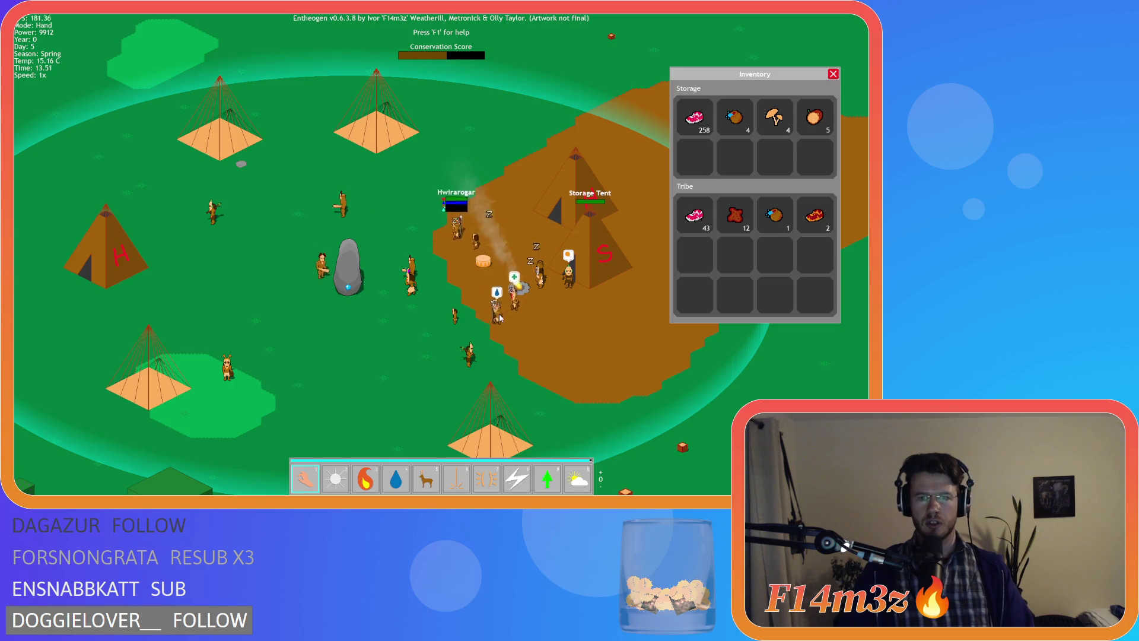
# Step: Close the inventory and pan the camera across the forest and down the map
pyautogui.click(833, 73)
pyautogui.press('a')
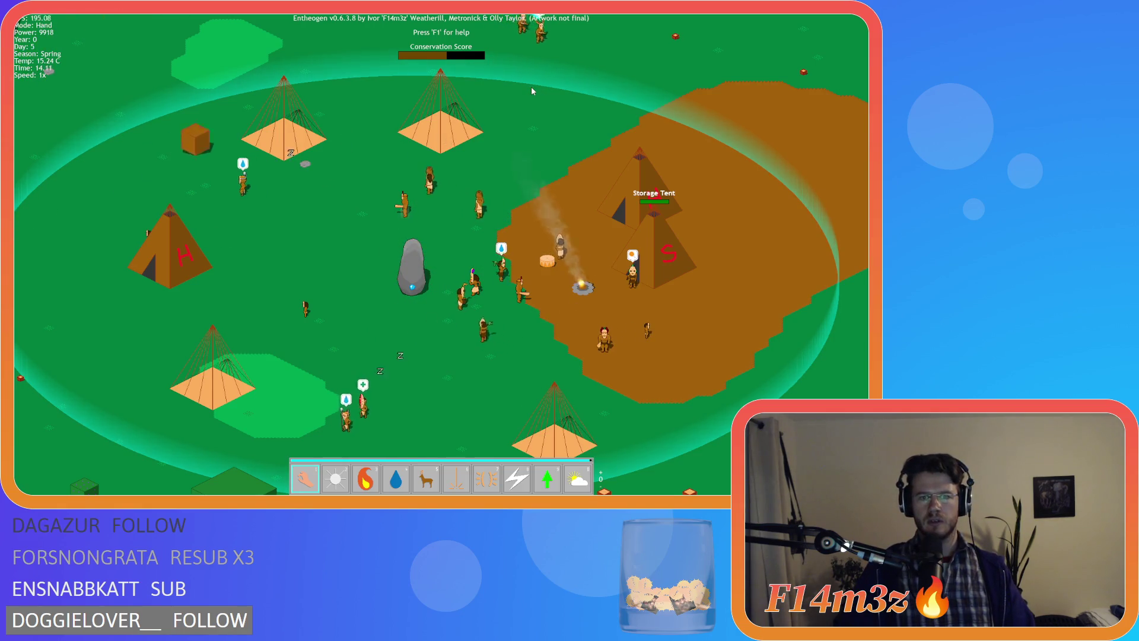
pyautogui.scroll(5, 443, 172)
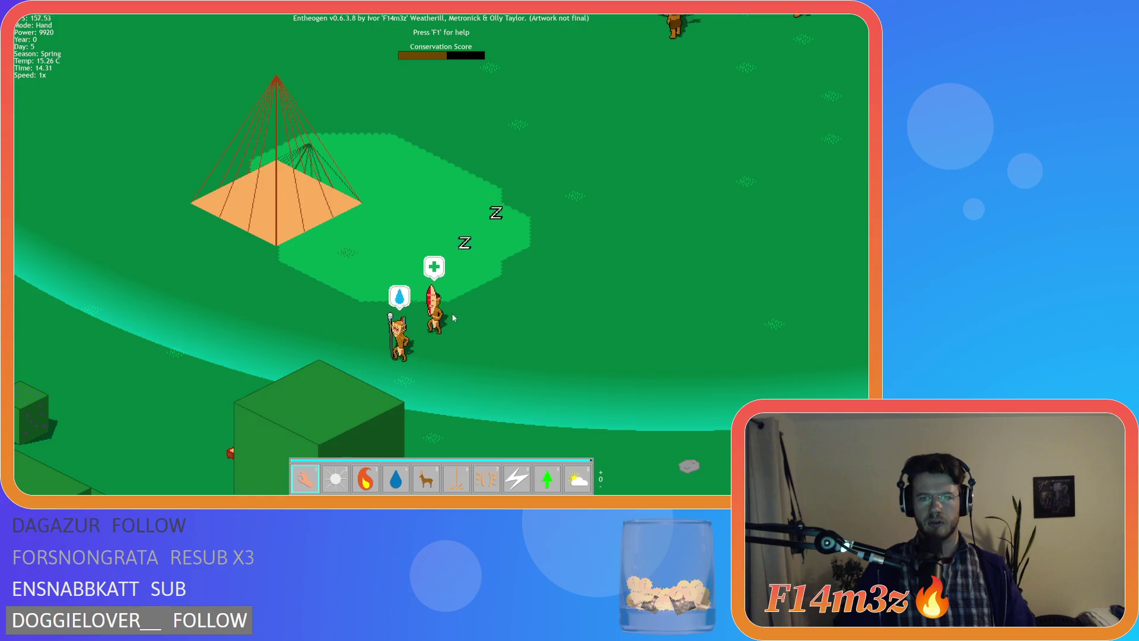
pyautogui.press('a')
pyautogui.press('s')
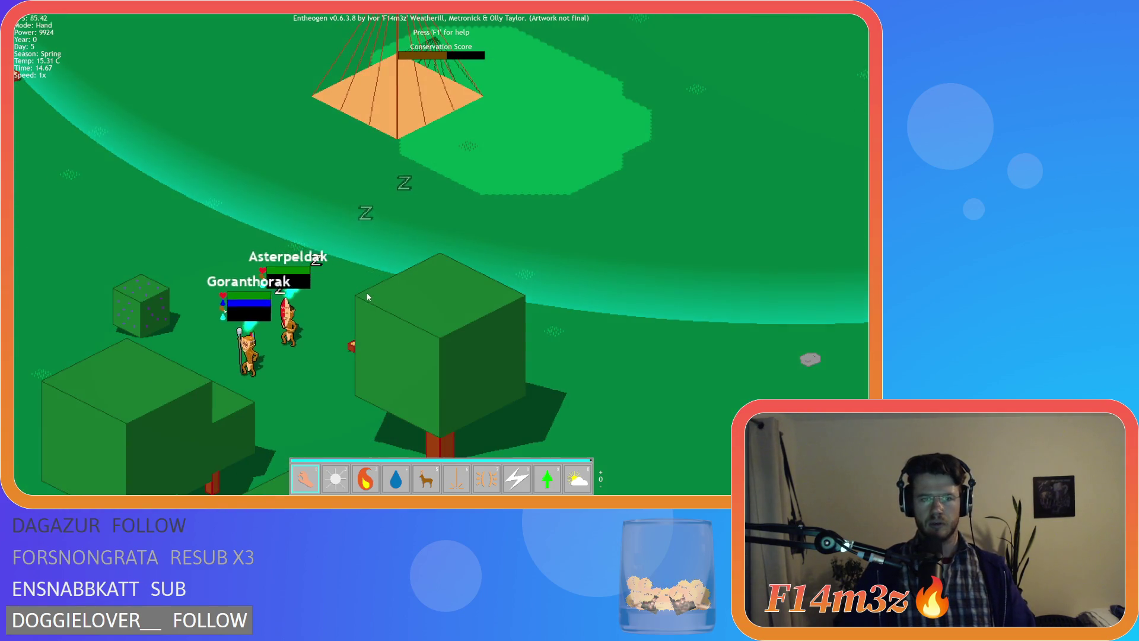
pyautogui.press('s')
pyautogui.press('a')
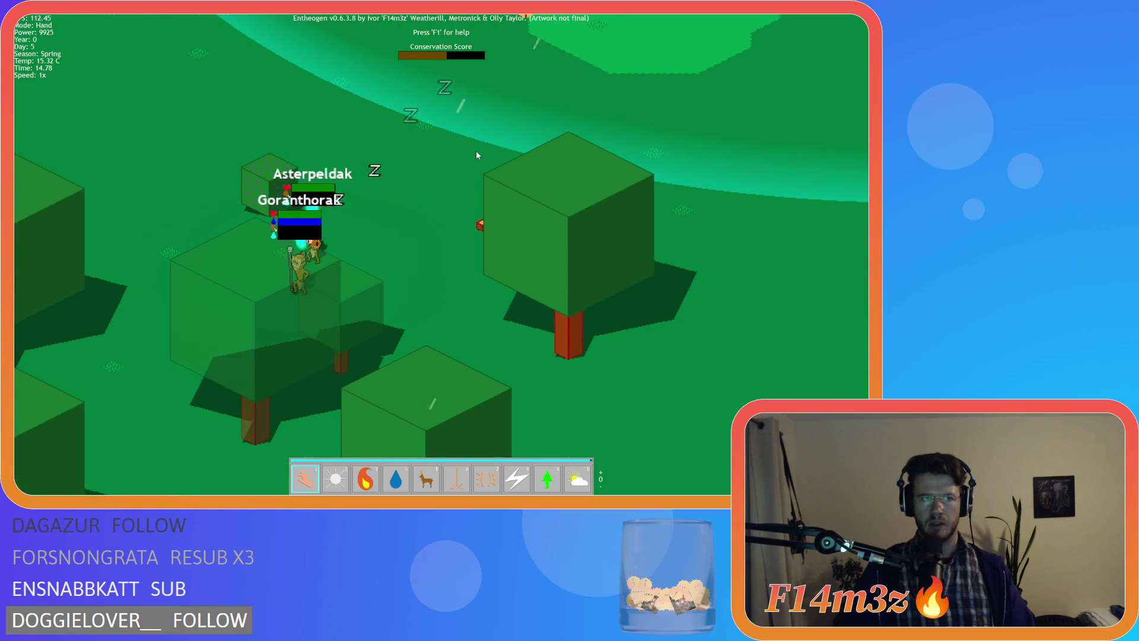
pyautogui.press('a')
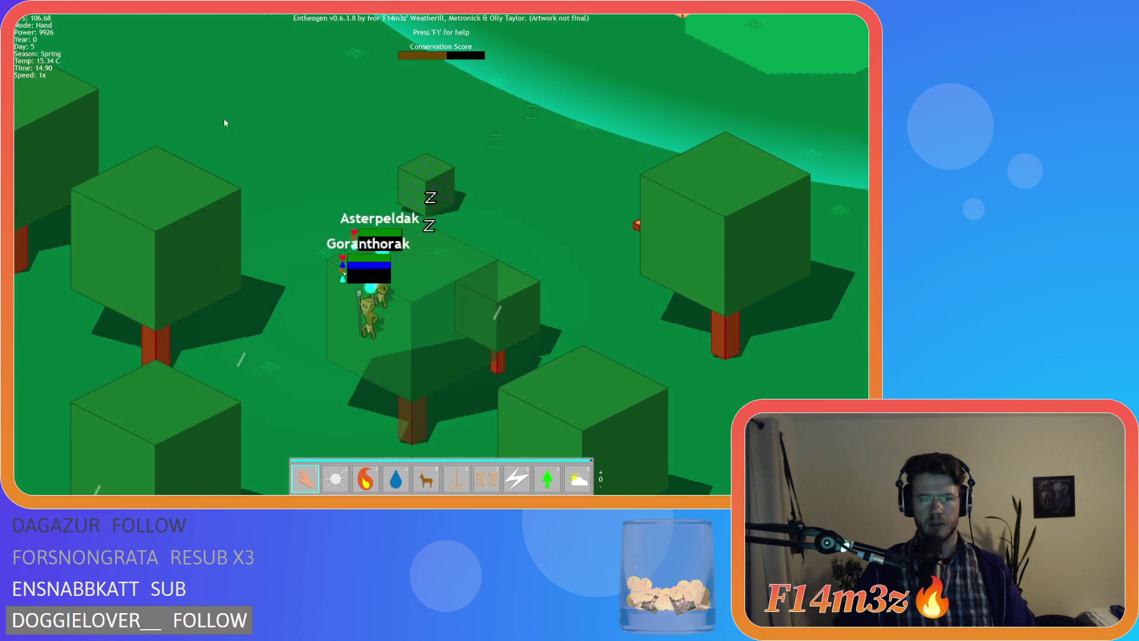
pyautogui.press('a')
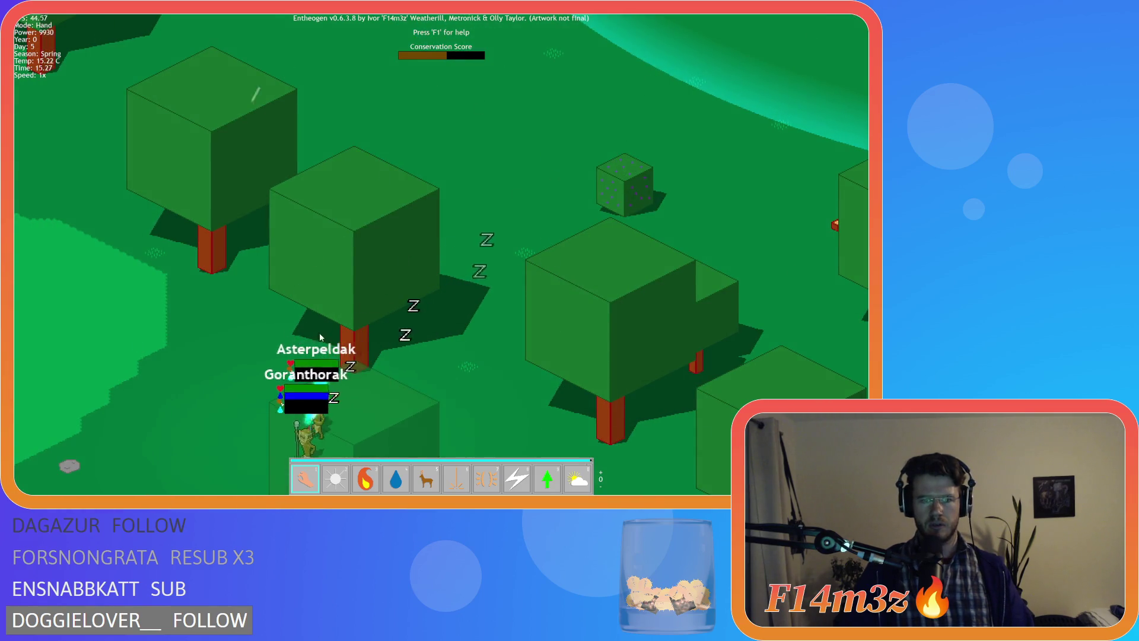
pyautogui.press('s')
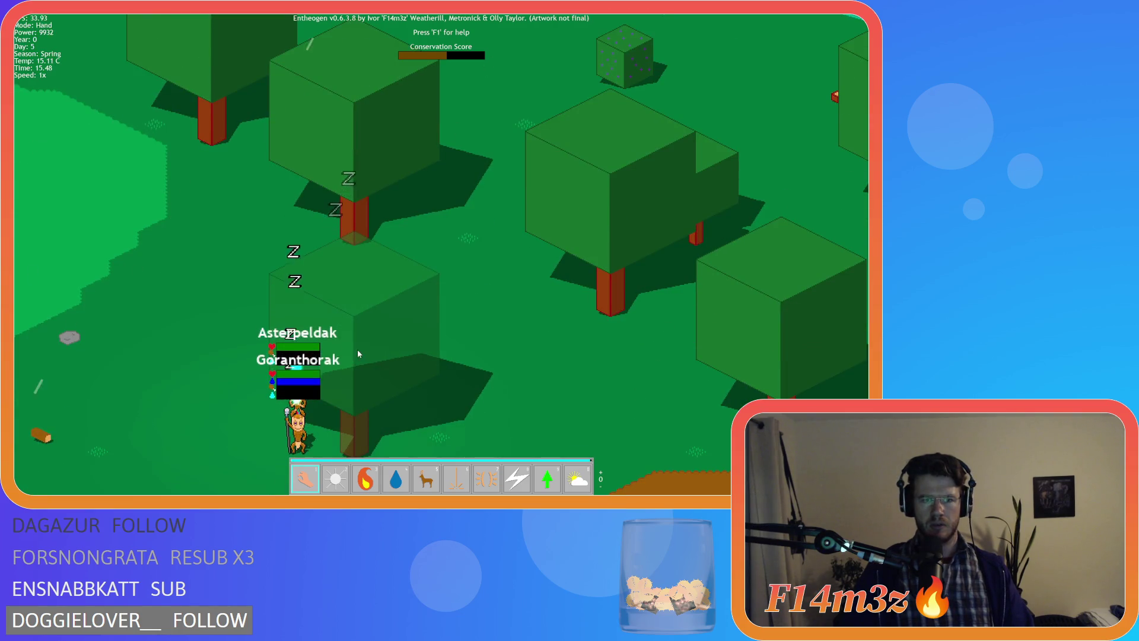
pyautogui.press('s')
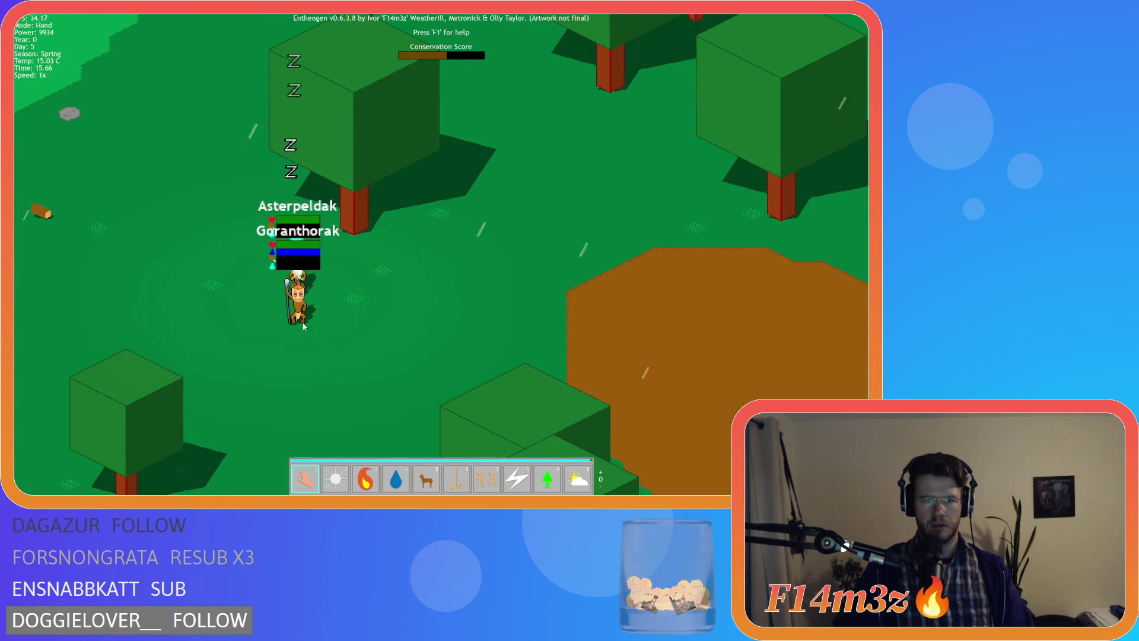
pyautogui.press('s')
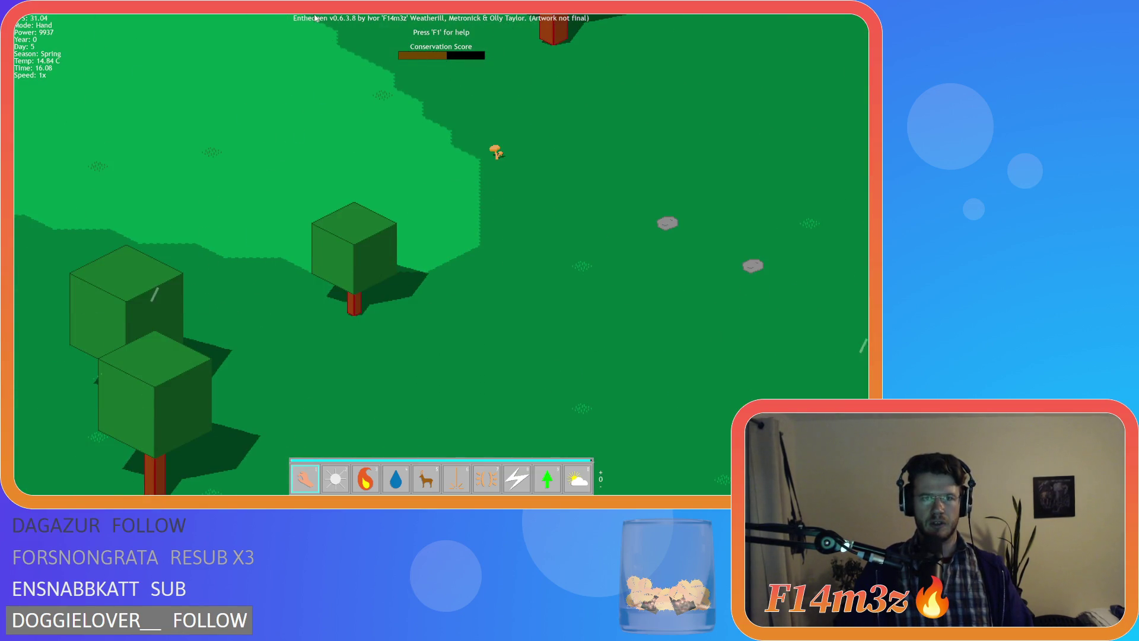
pyautogui.press('w')
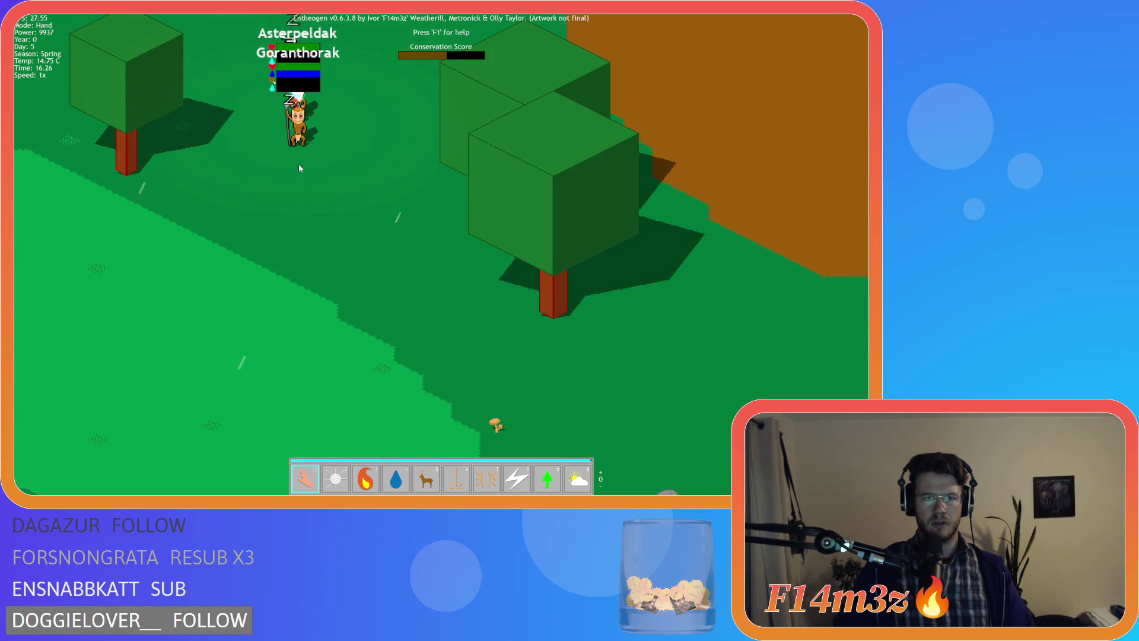
pyautogui.press('w')
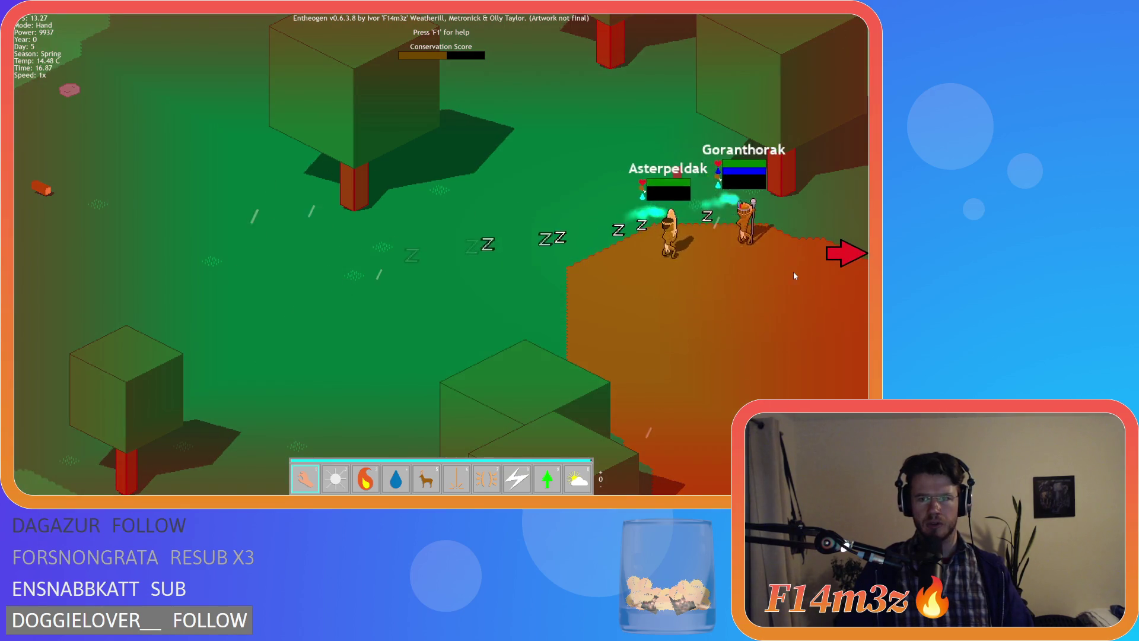
# Step: Rotate and zoom the view, then centre it on the village and zoom in
pyautogui.scroll(2, 795, 255)
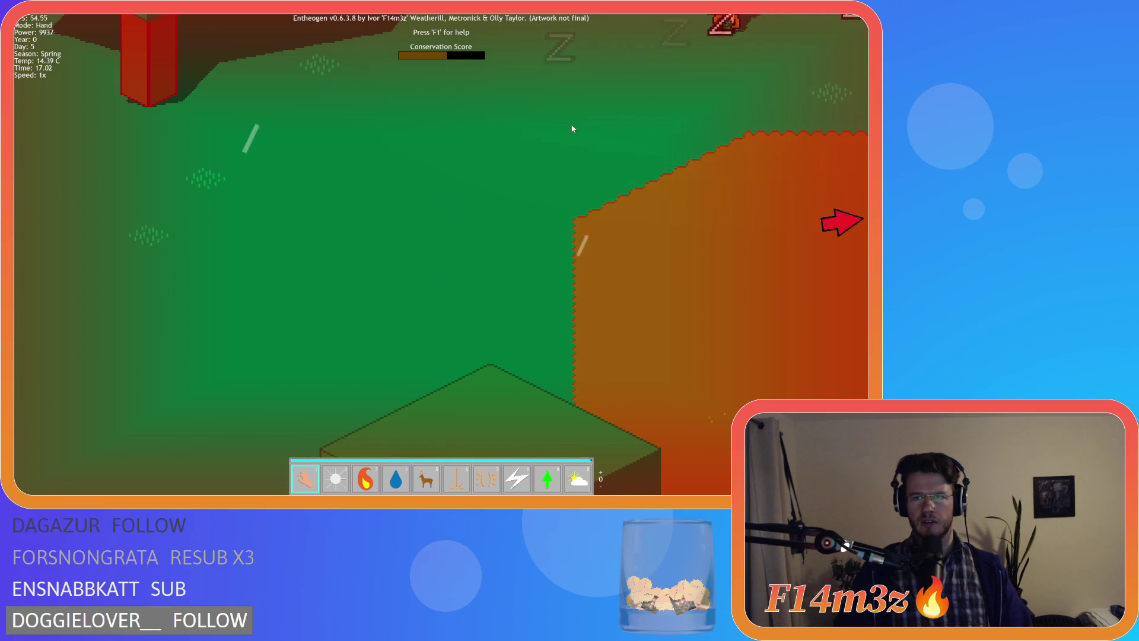
pyautogui.moveTo(572, 127)
pyautogui.mouseDown()
pyautogui.moveTo(541, 115)
pyautogui.moveTo(464, 123)
pyautogui.mouseUp()
pyautogui.press('w')
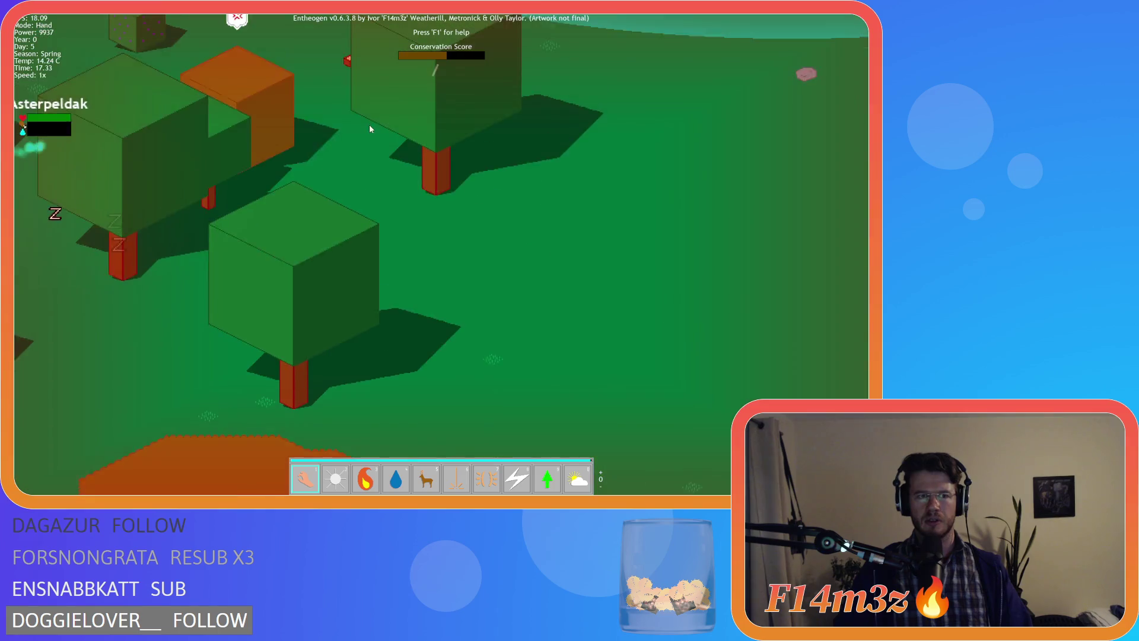
pyautogui.scroll(-10, 343, 126)
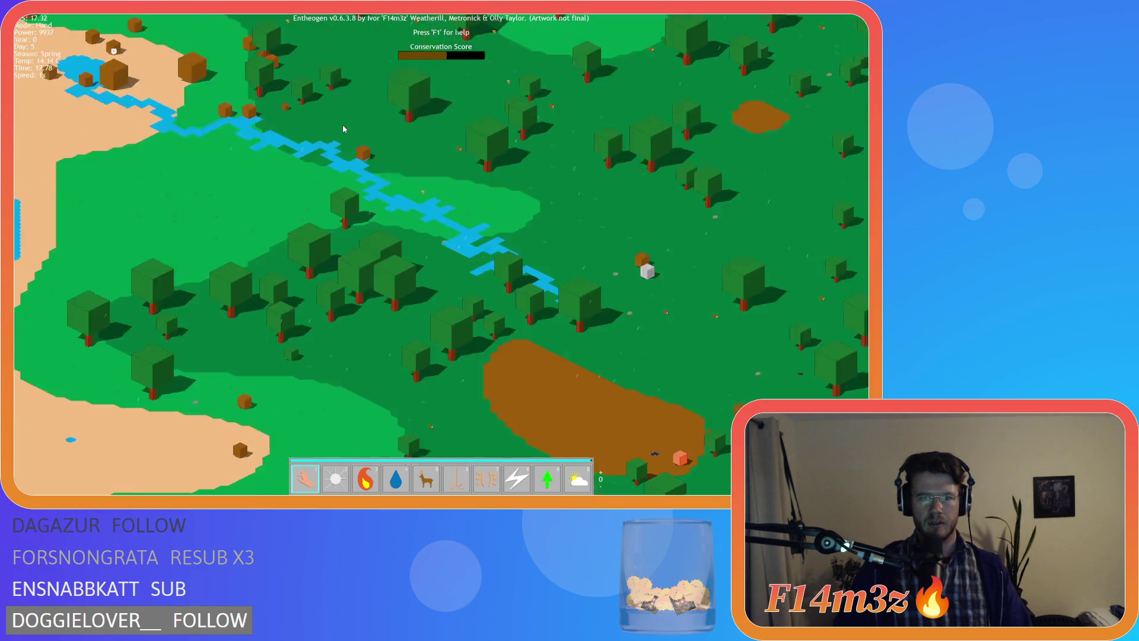
pyautogui.press('s')
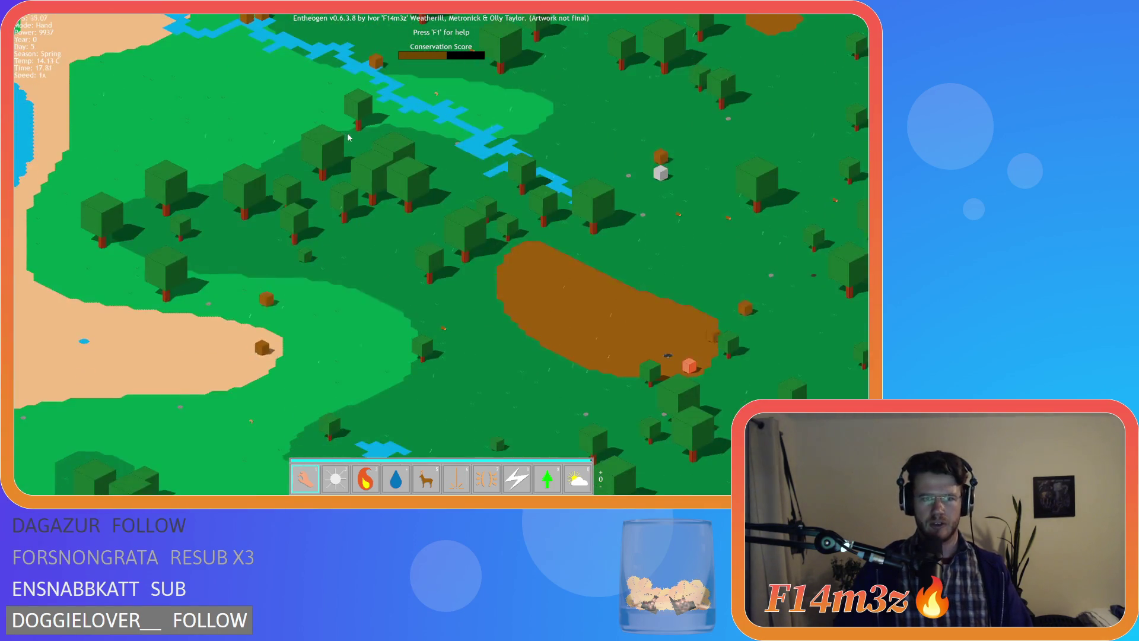
pyautogui.scroll(10, 346, 156)
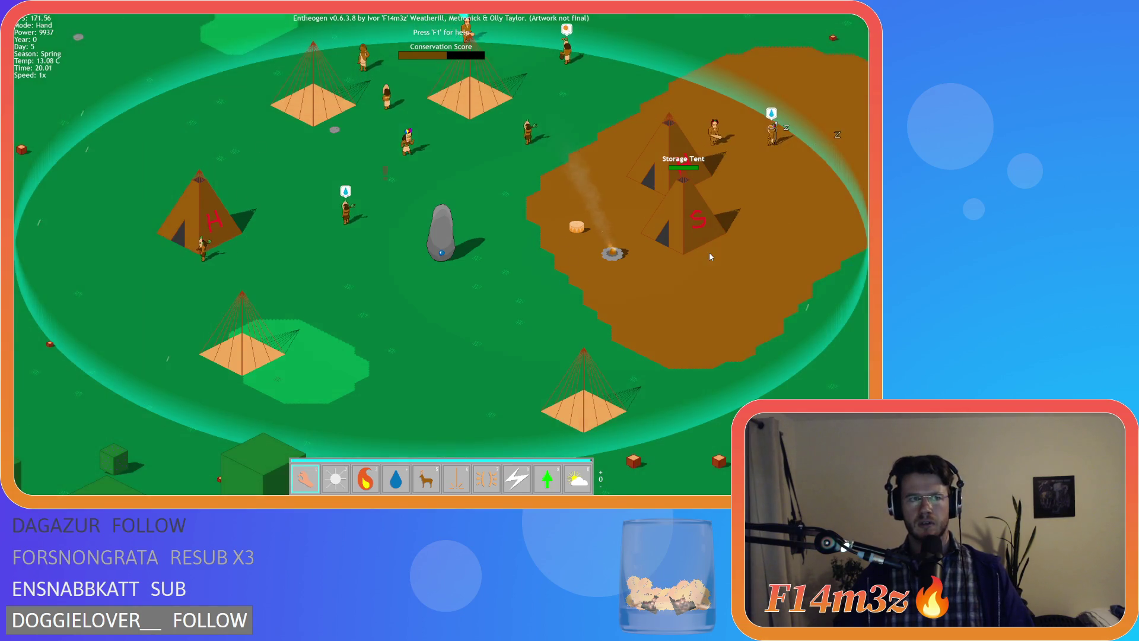
# Step: Pan right across the village and back to the tent, then bring up the quit prompt with Escape
pyautogui.press('d')
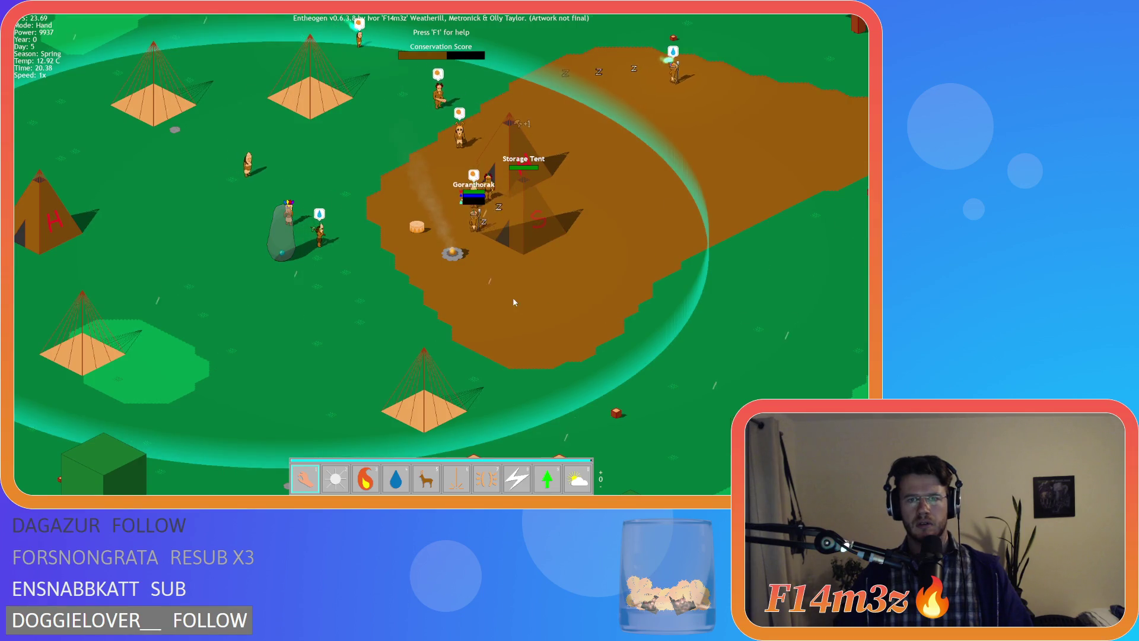
pyautogui.press('d')
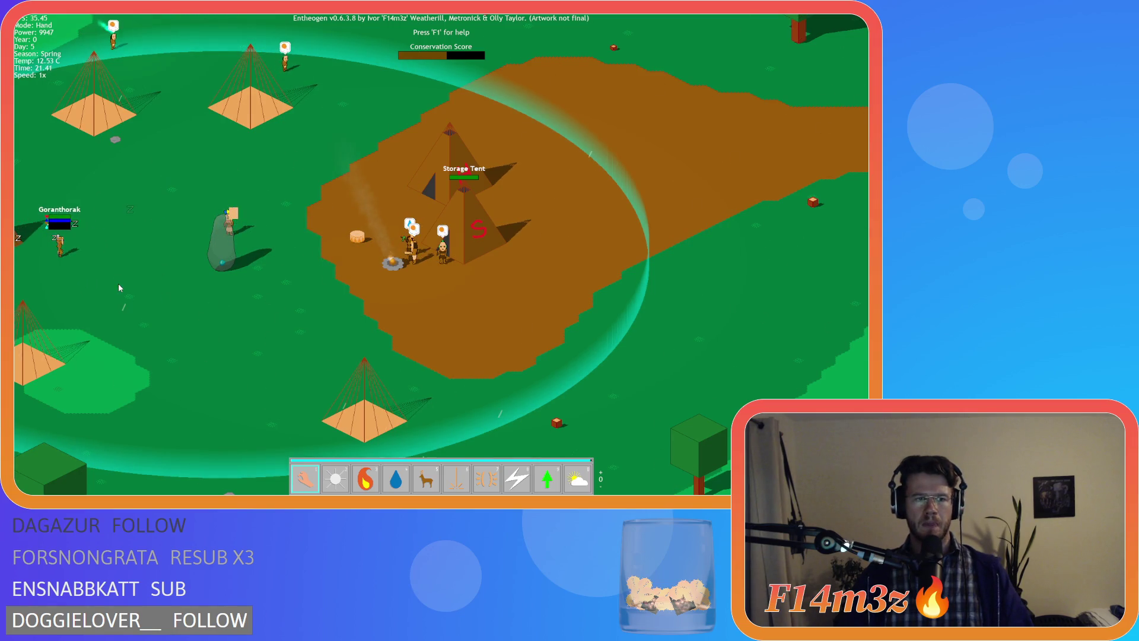
pyautogui.press('a')
pyautogui.press('a')
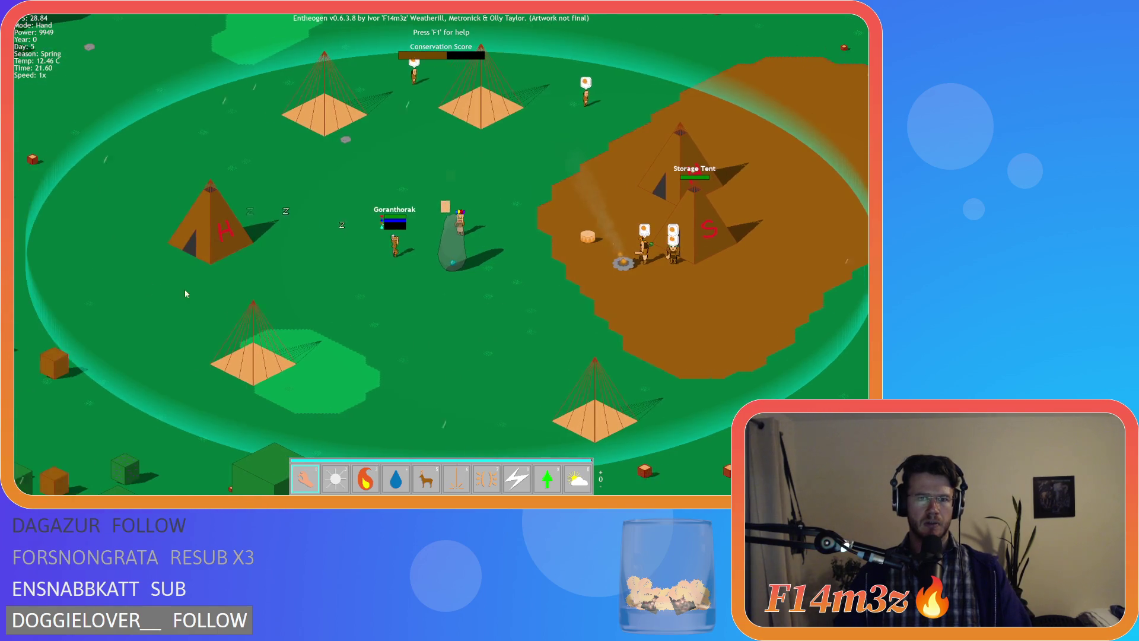
pyautogui.press('Escape')
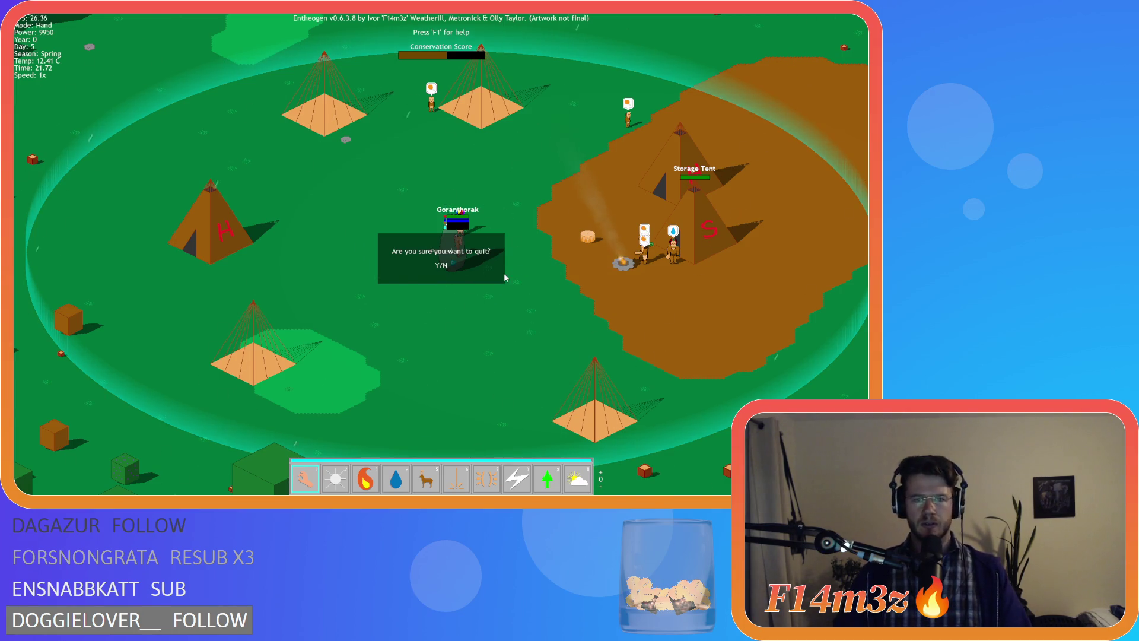
# Step: Confirm quitting Entheogen with Y
pyautogui.press('y')
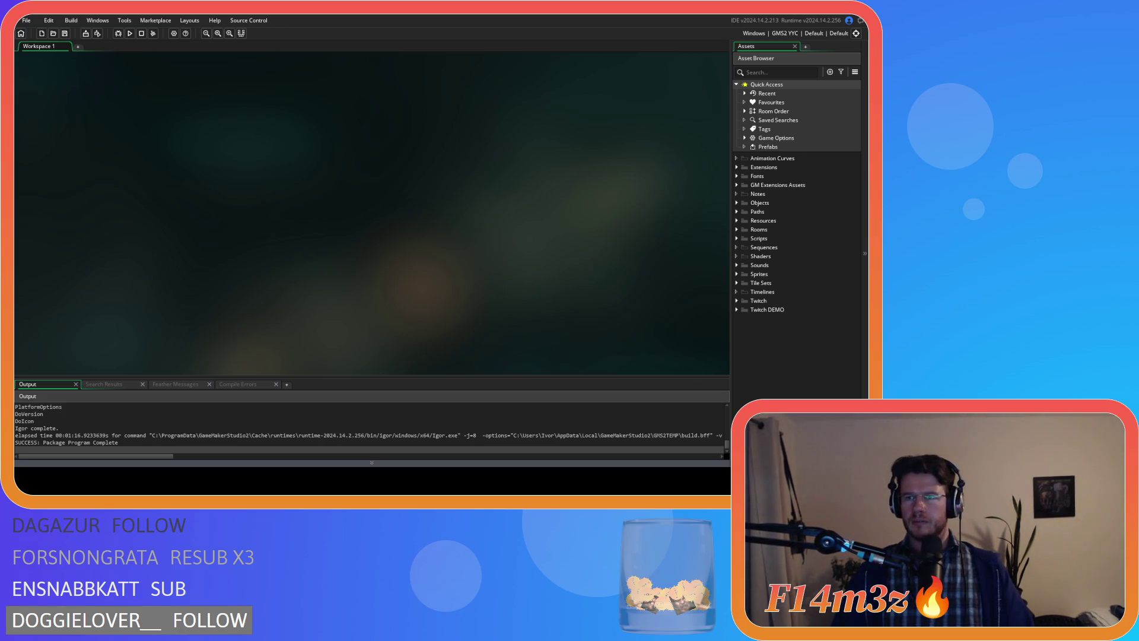
# Step: Expand Objects > Animal and open ob_human's code
pyautogui.click(737, 203)
pyautogui.click(745, 212)
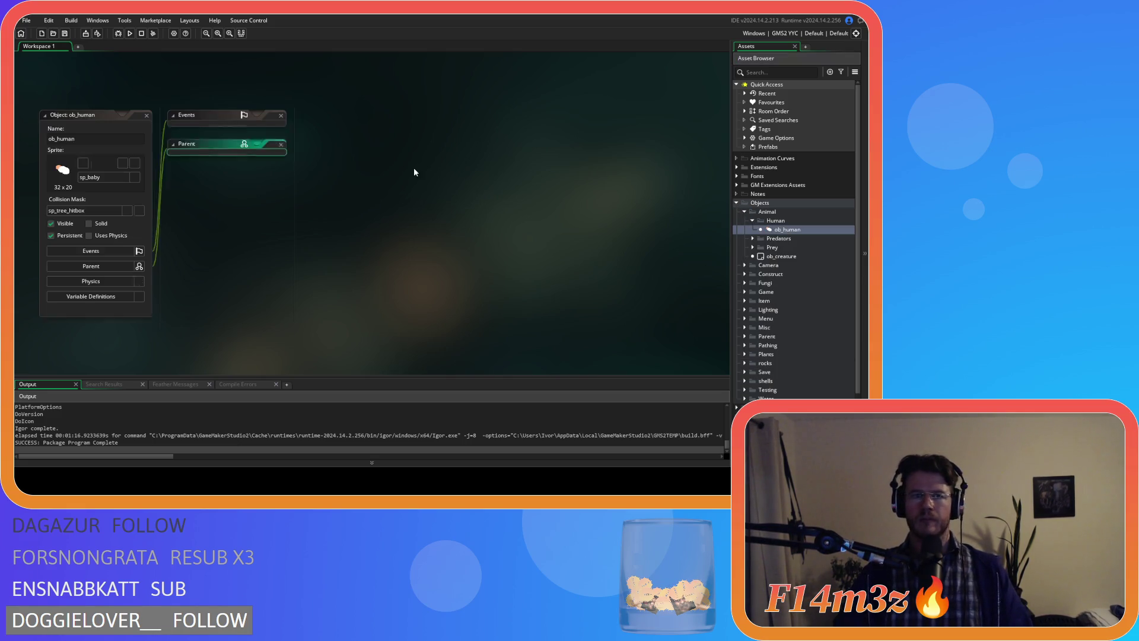
pyautogui.click(434, 180)
# Step: Search the Create code for state_shroom and open sc_bleedInterupt from its call
pyautogui.hotkey('ctrl', 'f')
pyautogui.write('state_')
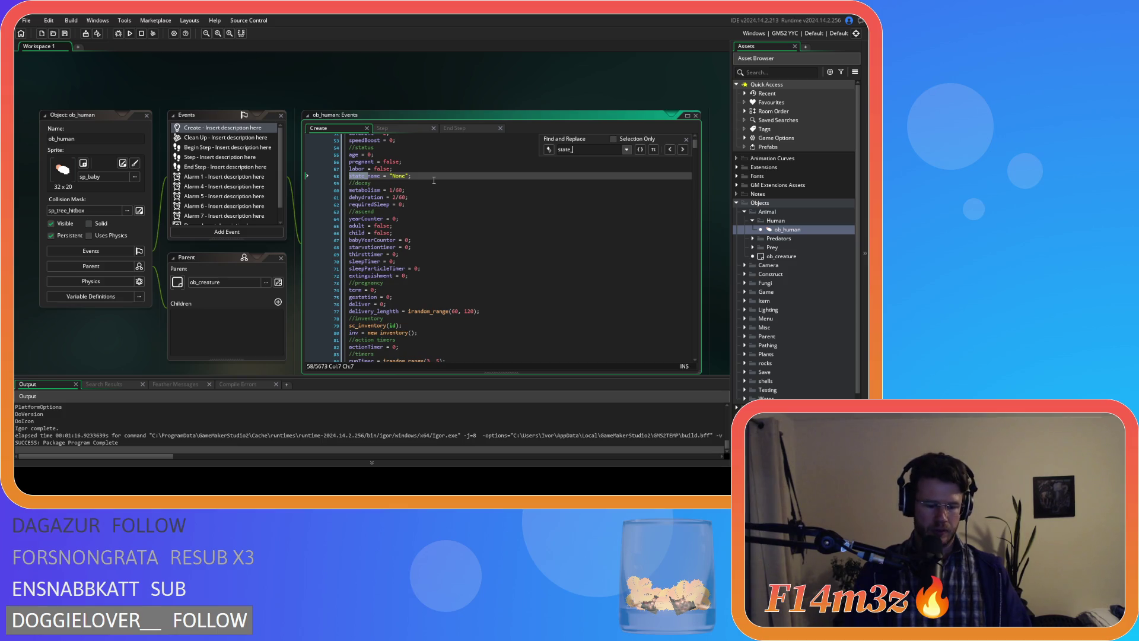
pyautogui.write('shroom')
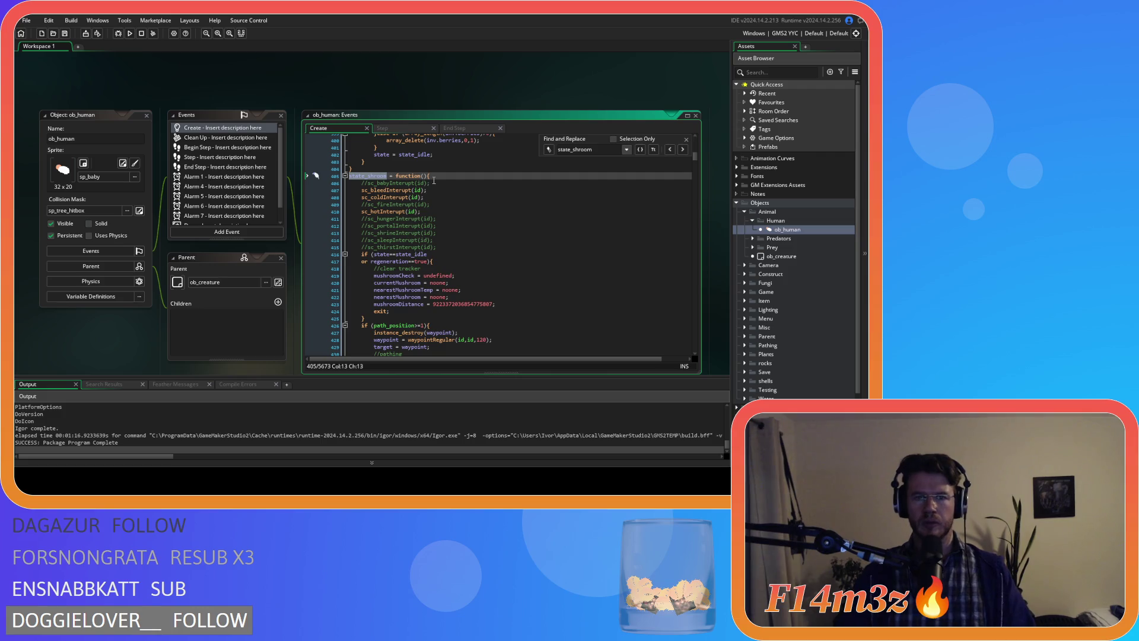
pyautogui.click(425, 197)
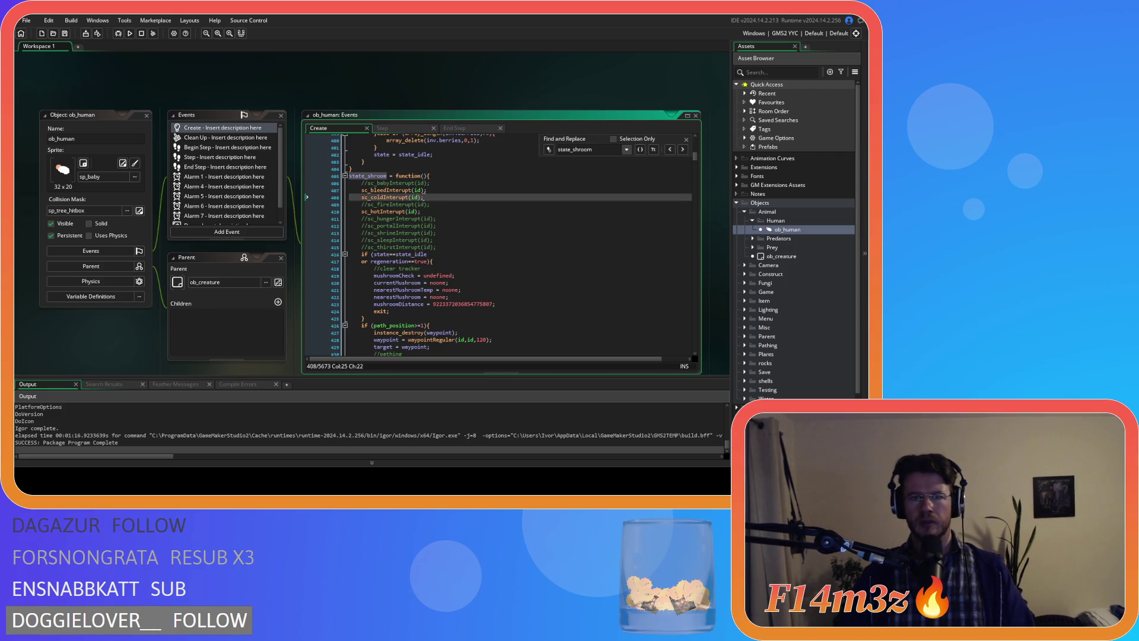
pyautogui.middleClick(387, 190)
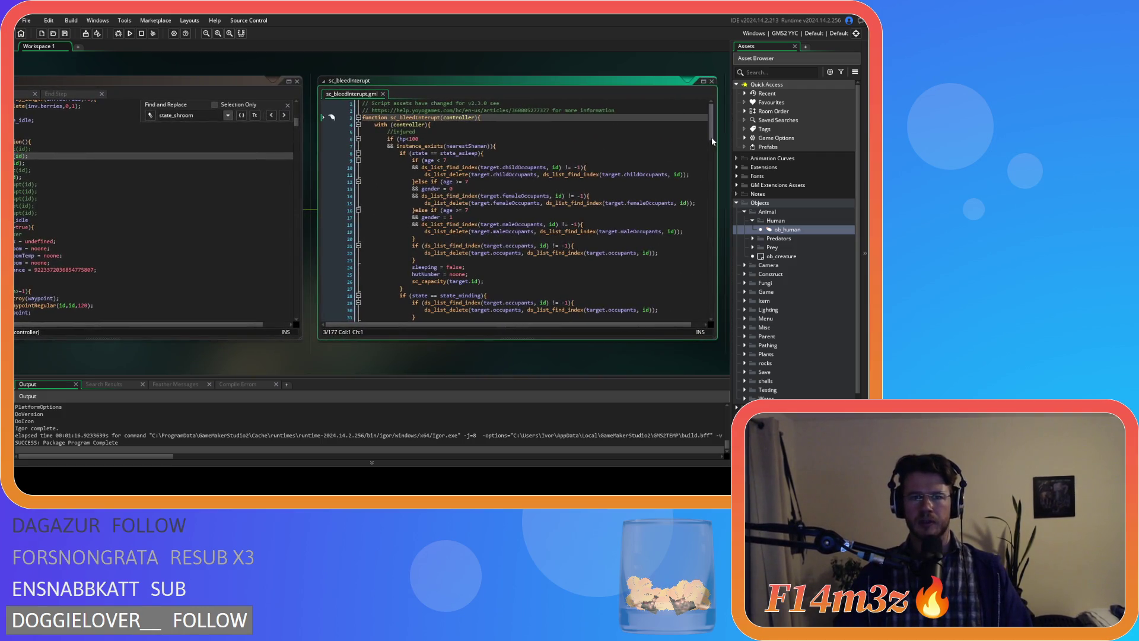
# Step: Move to the instance_exists check below && mp>=20, then bring ob_human's Create code into view
pyautogui.moveTo(711, 113); pyautogui.dragTo(703, 299)
pyautogui.scroll(8, 702, 294)
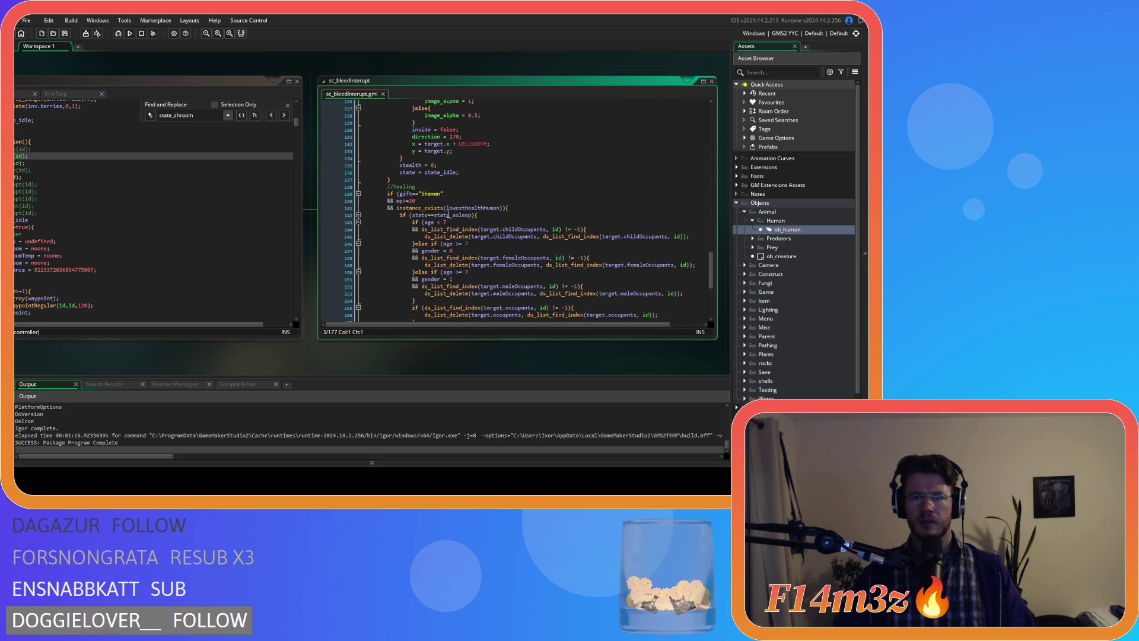
pyautogui.click(398, 201)
pyautogui.press('Down')
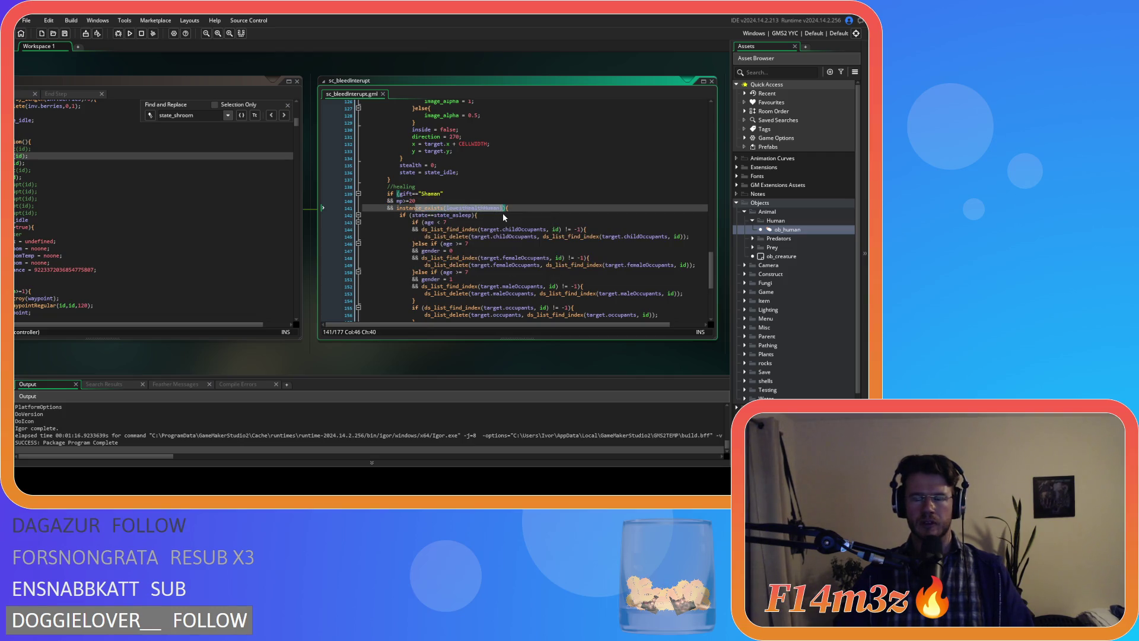
pyautogui.scroll(3, 376, 354)
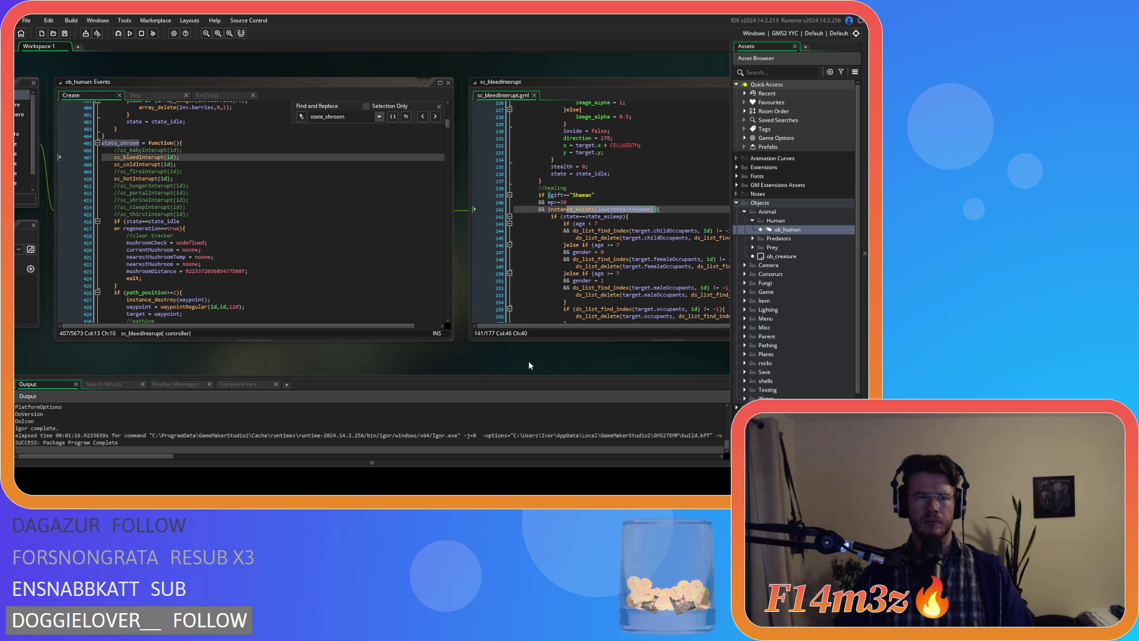
pyautogui.click(415, 193)
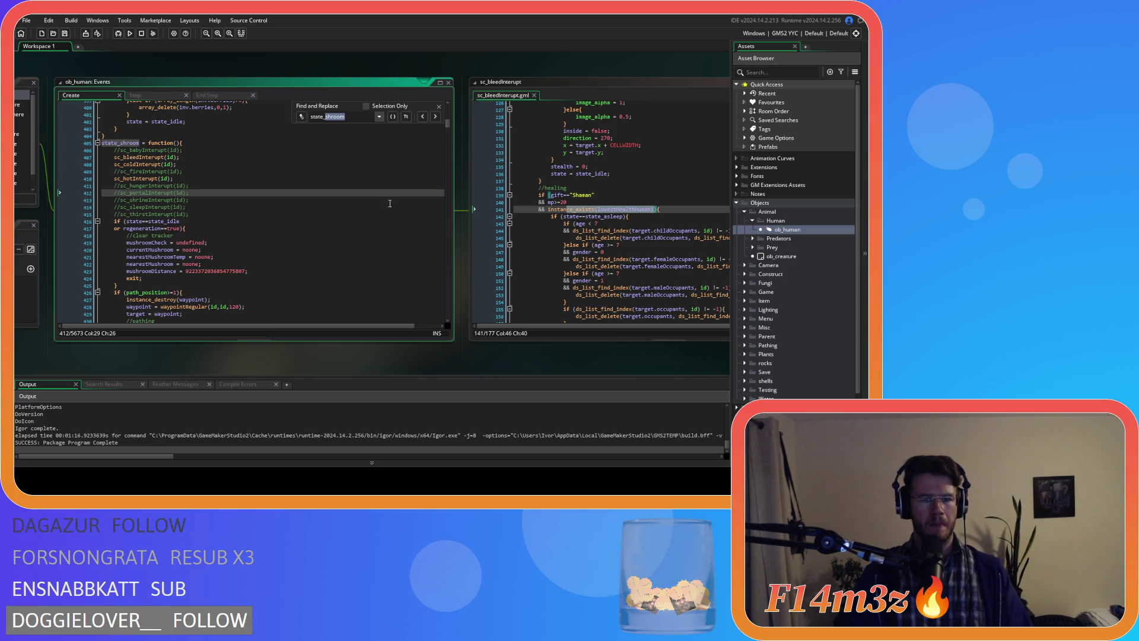
# Step: Search ob_human's Create code for withdrawmush and depositmush, then close the sc_bleedInterupt script
pyautogui.write('withdraw')
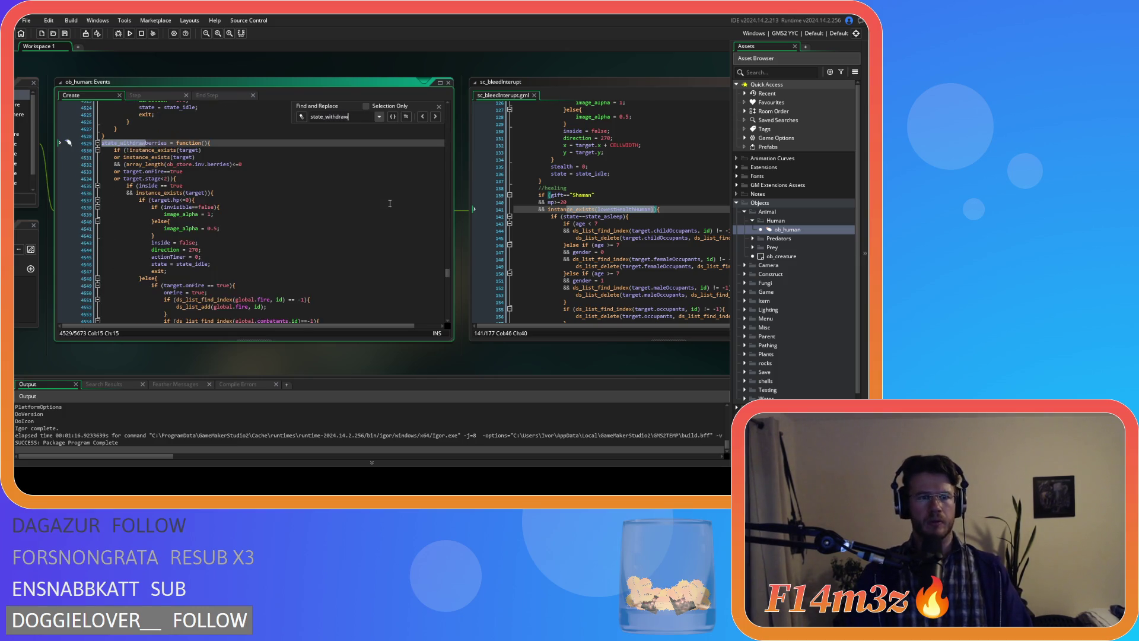
pyautogui.write('mush')
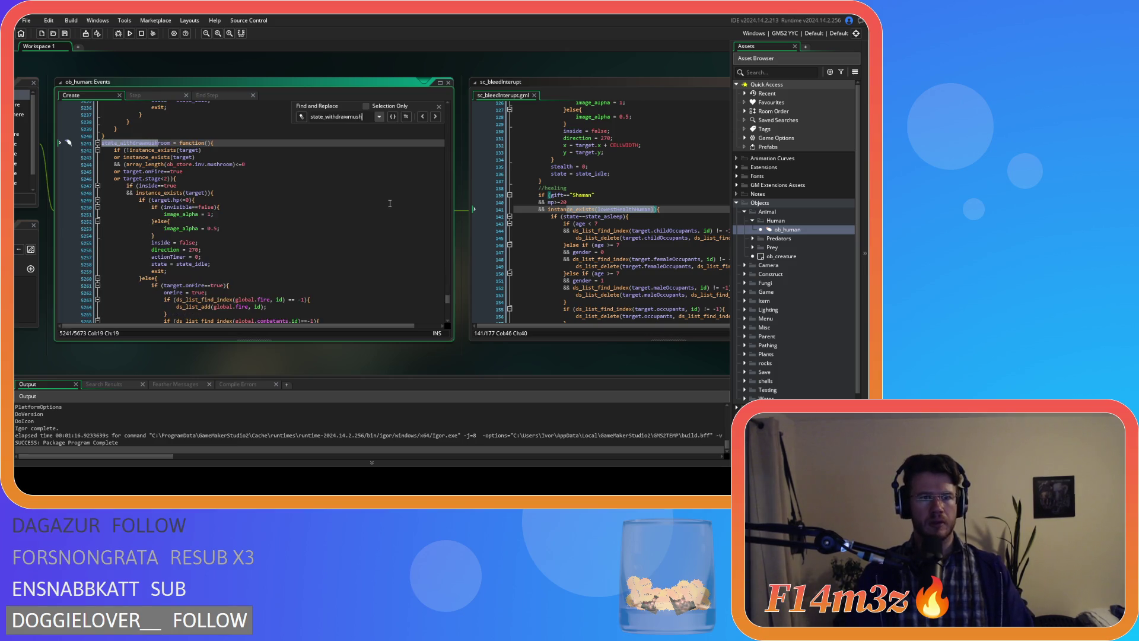
pyautogui.scroll(-10, 301, 221)
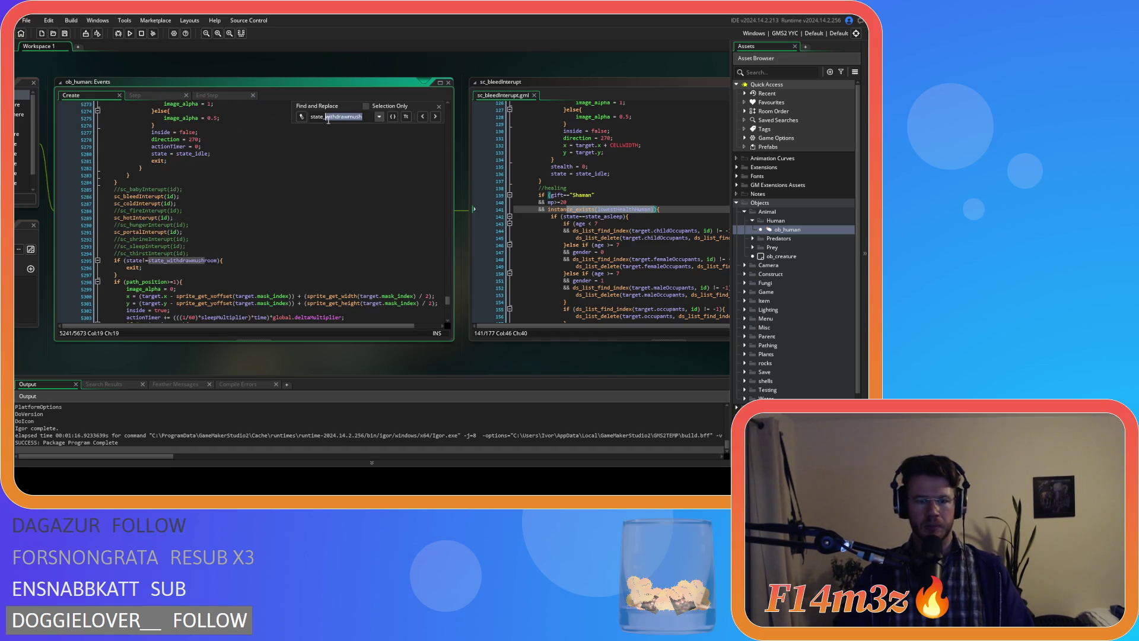
pyautogui.write('depositmush')
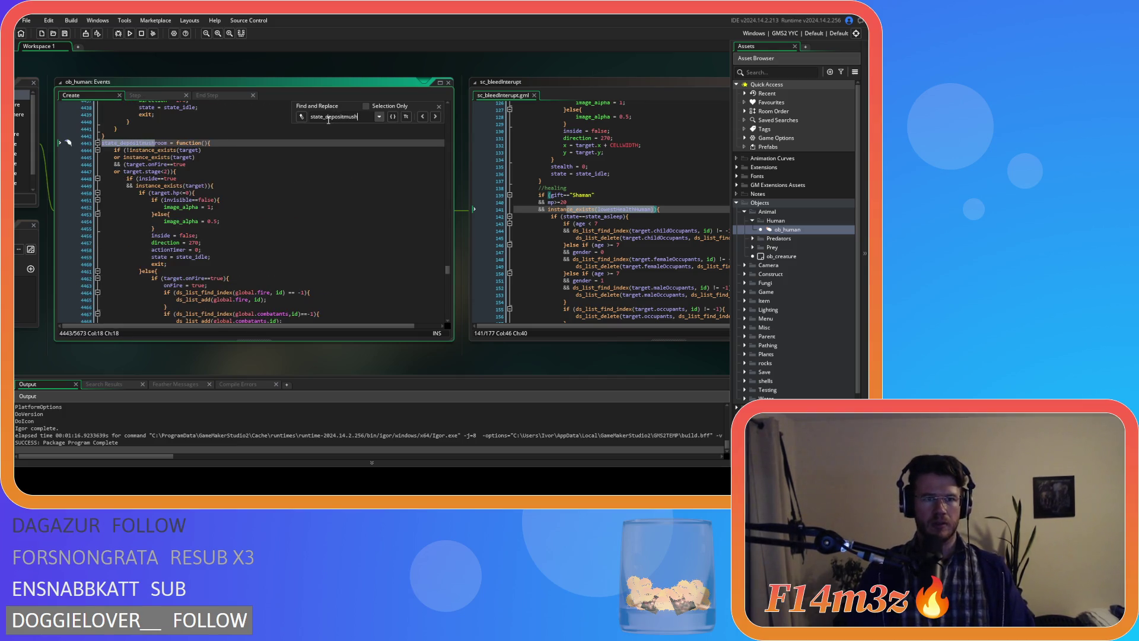
pyautogui.scroll(-12, 239, 197)
pyautogui.click(202, 189)
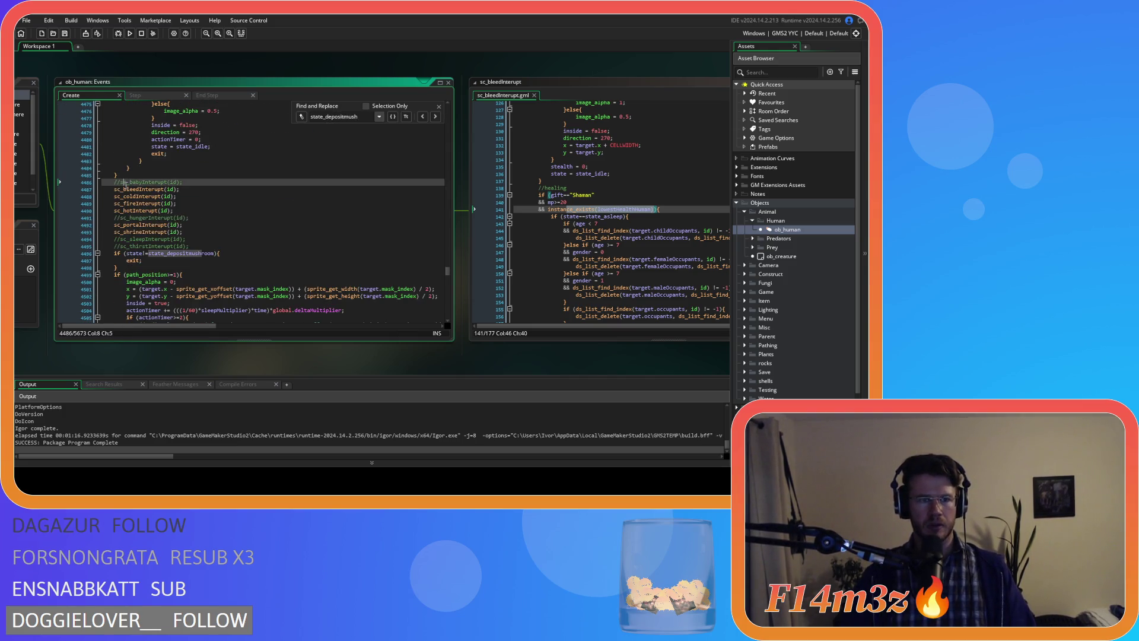
pyautogui.press('pageup')
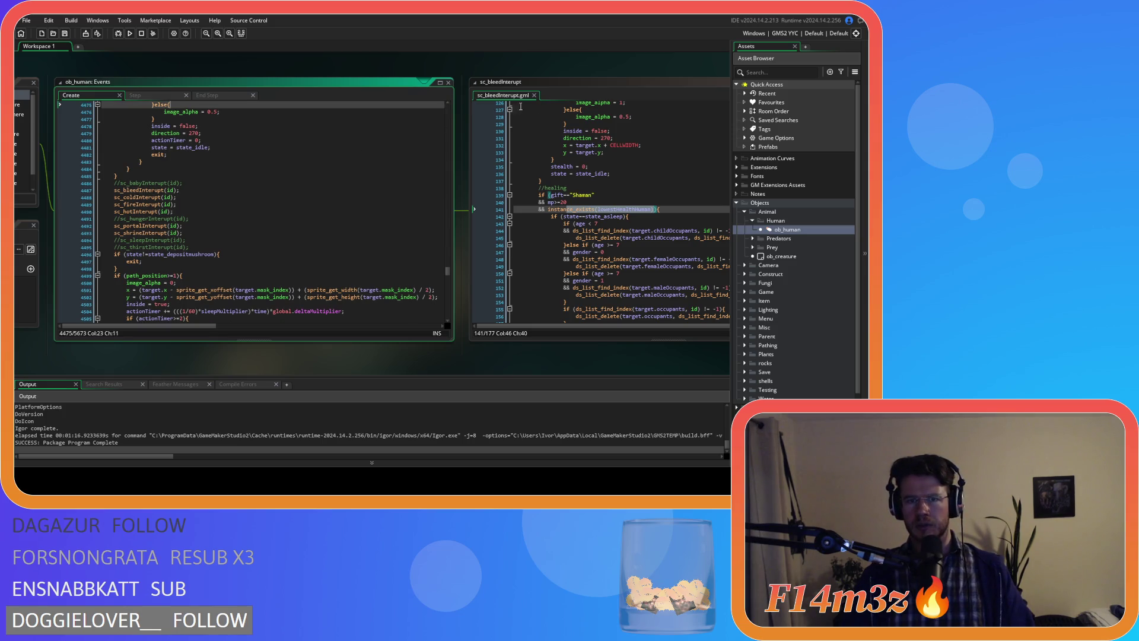
pyautogui.click(535, 95)
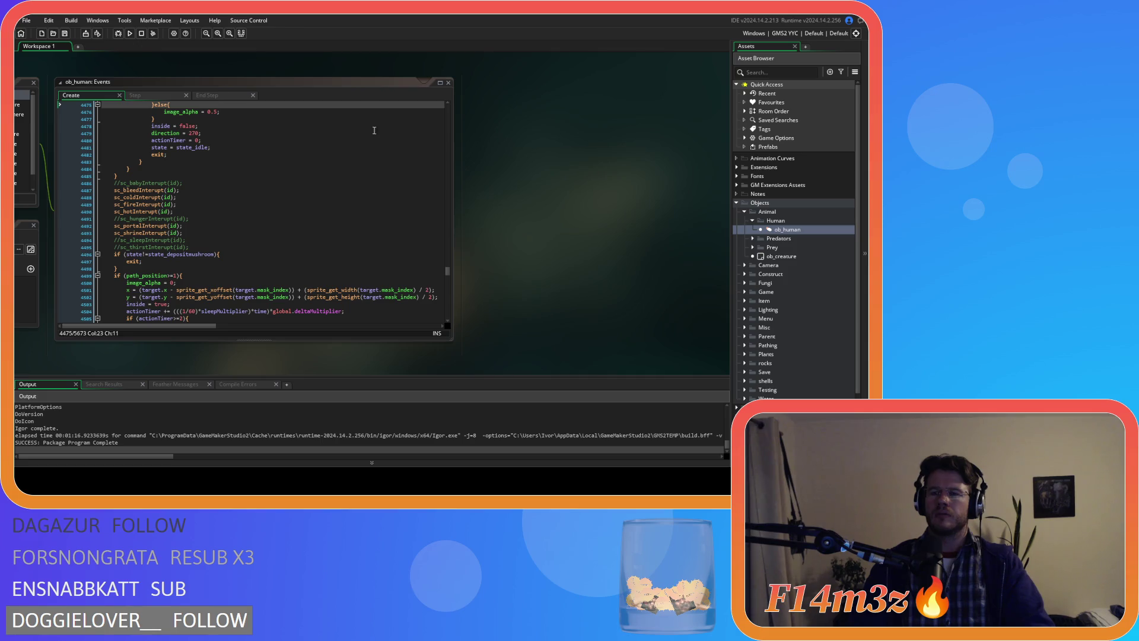
# Step: Collapse and close all ob_human windows in the workspace
pyautogui.rightClick(565, 176)
pyautogui.click(621, 205)
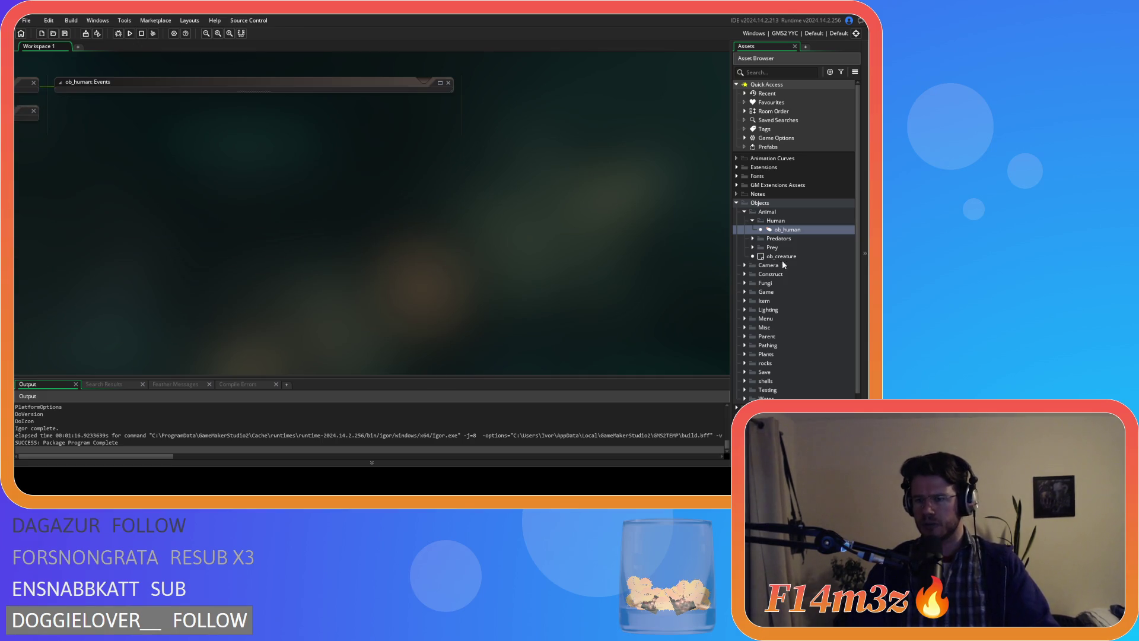
pyautogui.click(752, 220)
# Step: Collapse the Objects folders and expand Scripts > Conditions in the Asset Browser
pyautogui.click(745, 211)
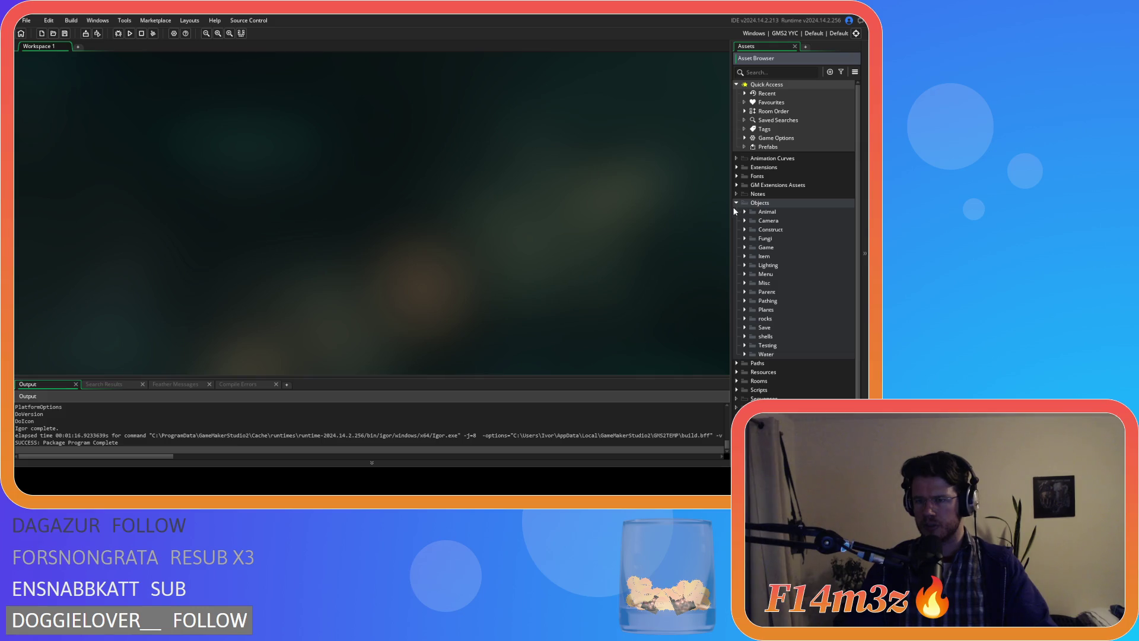
pyautogui.click(736, 203)
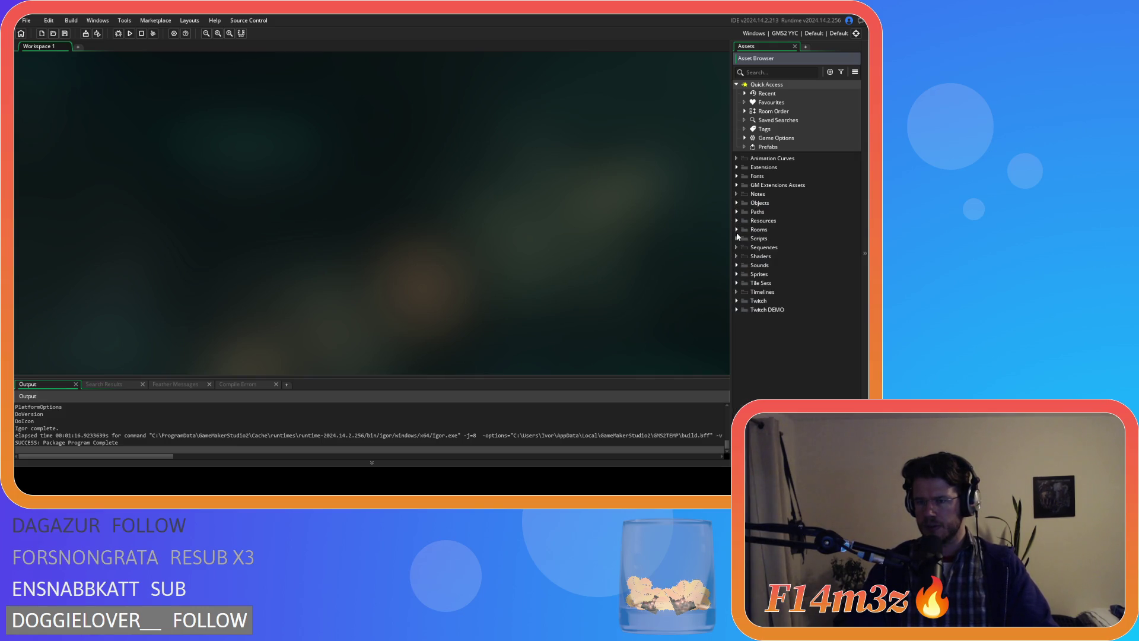
pyautogui.click(736, 238)
pyautogui.click(744, 266)
# Step: Open sc_stateConditions and search it for state_heal
pyautogui.doubleClick(795, 319)
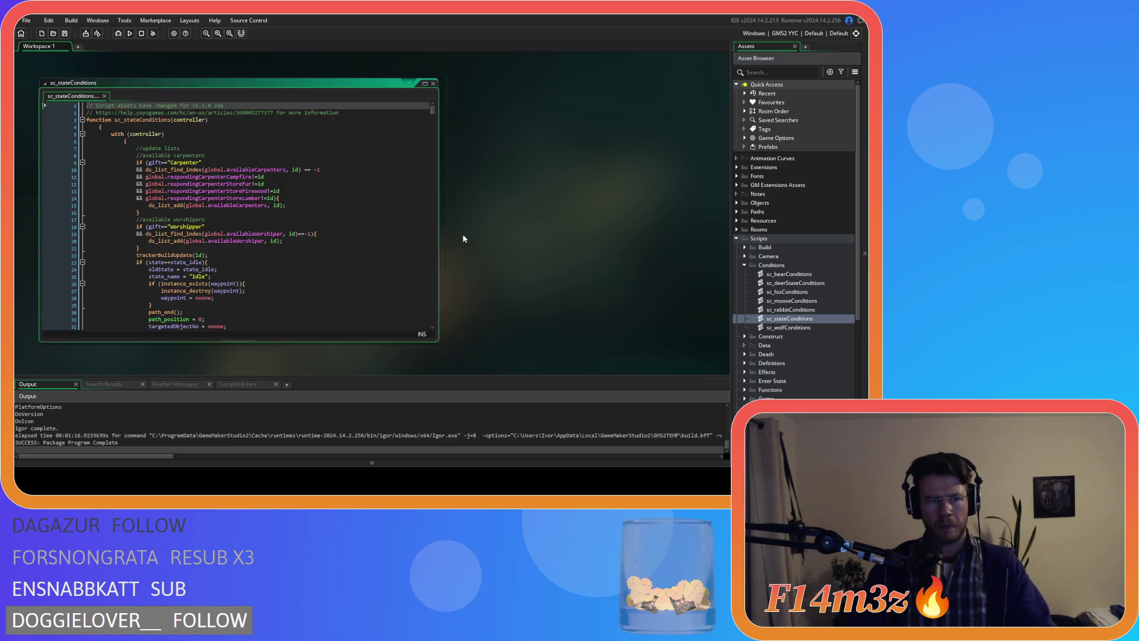
pyautogui.hotkey('ctrl', 'f')
pyautogui.write('state_heal')
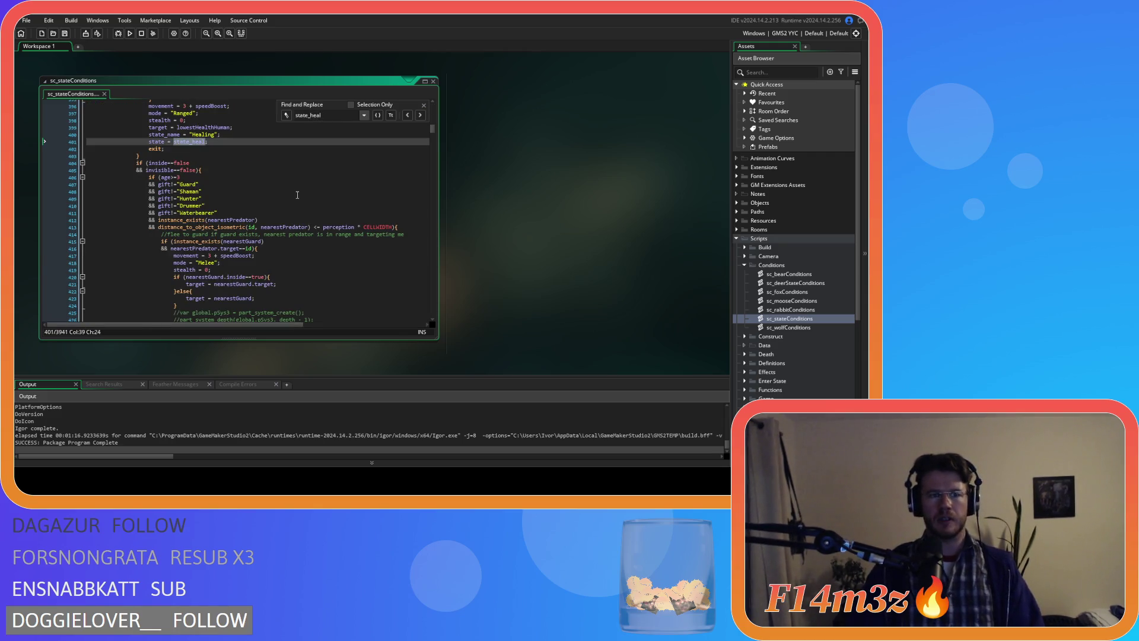
pyautogui.scroll(10, 285, 194)
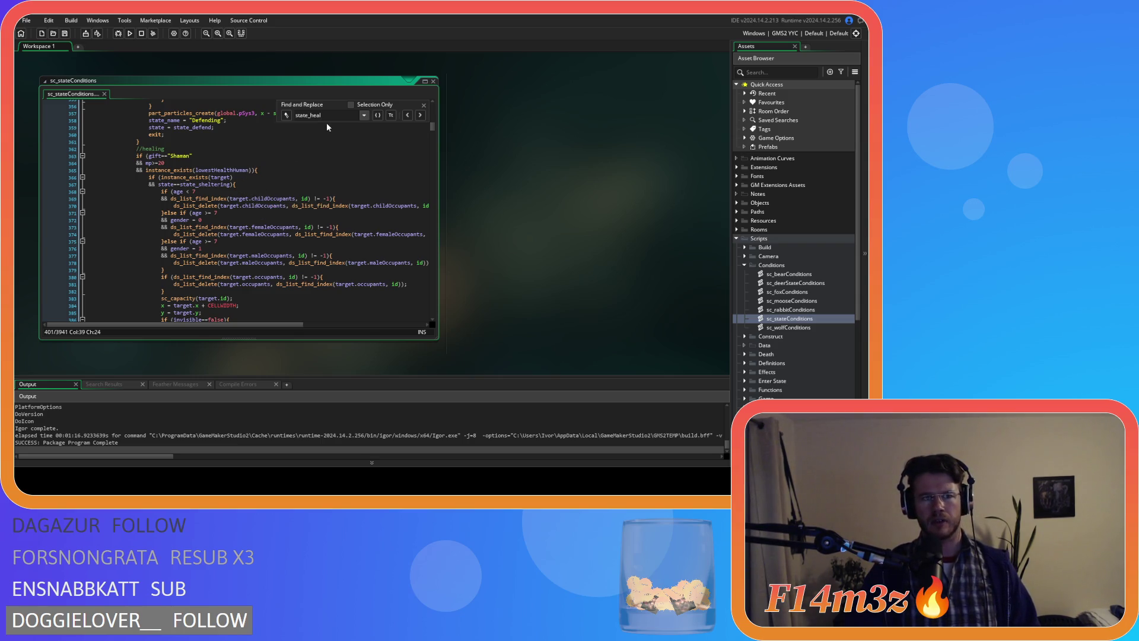
pyautogui.scroll(-11, 324, 244)
pyautogui.scroll(11, 324, 245)
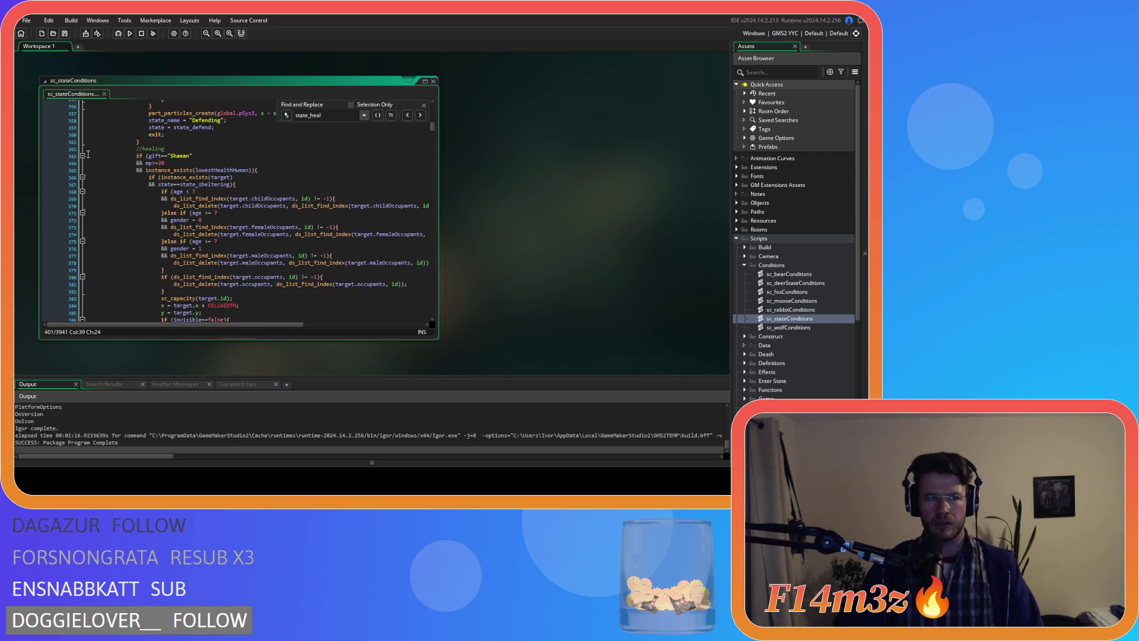
# Step: Search for state_shroom, scroll up to the baby-retrieval code, and close the find bar
pyautogui.moveTo(309, 115); pyautogui.dragTo(346, 121)
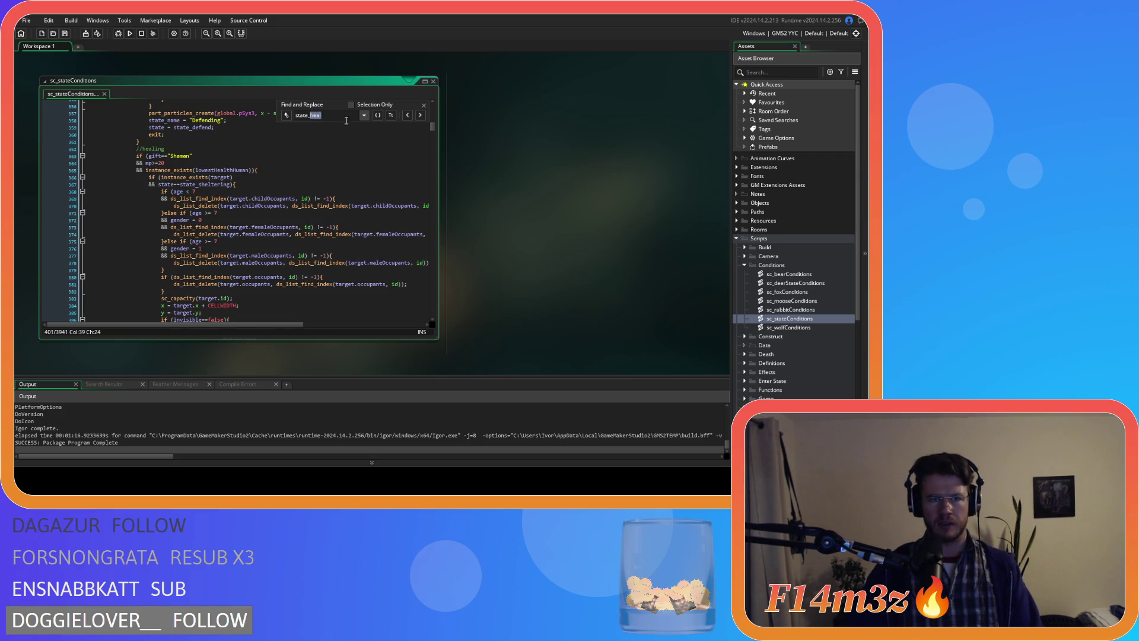
pyautogui.write('shroom')
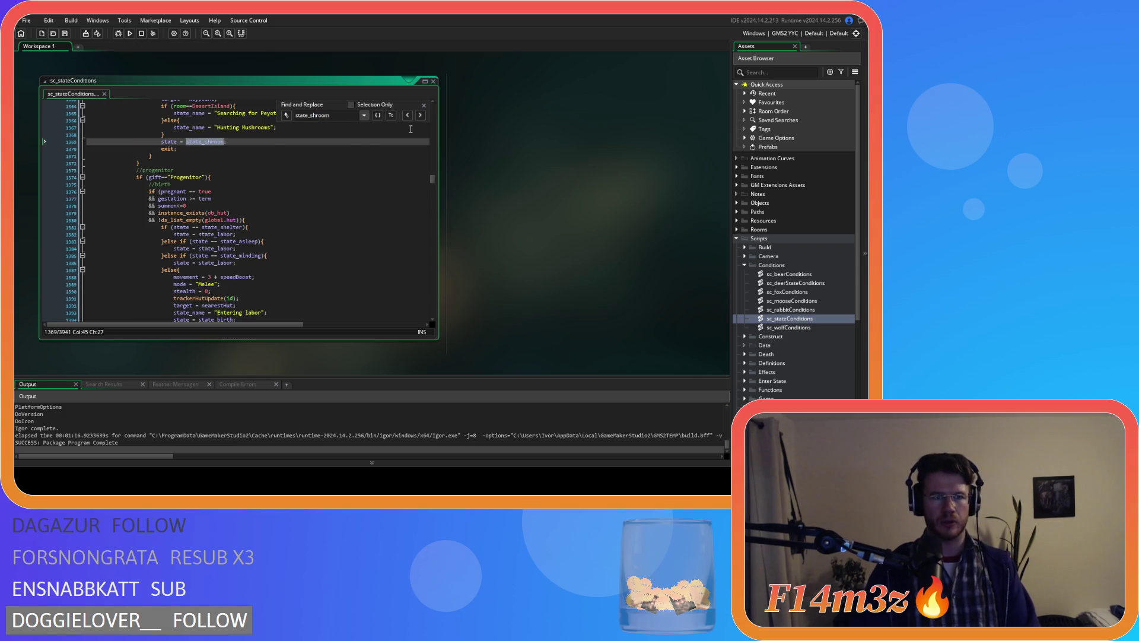
pyautogui.press('Return')
pyautogui.scroll(12, 169, 130)
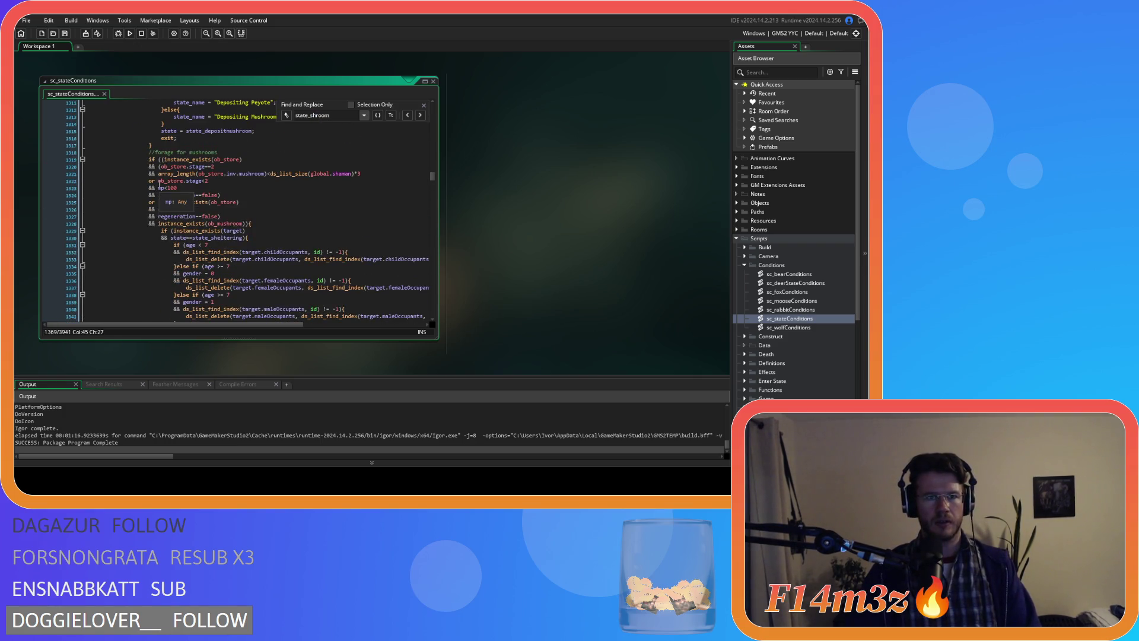
pyautogui.click(130, 161)
pyautogui.scroll(12, 130, 161)
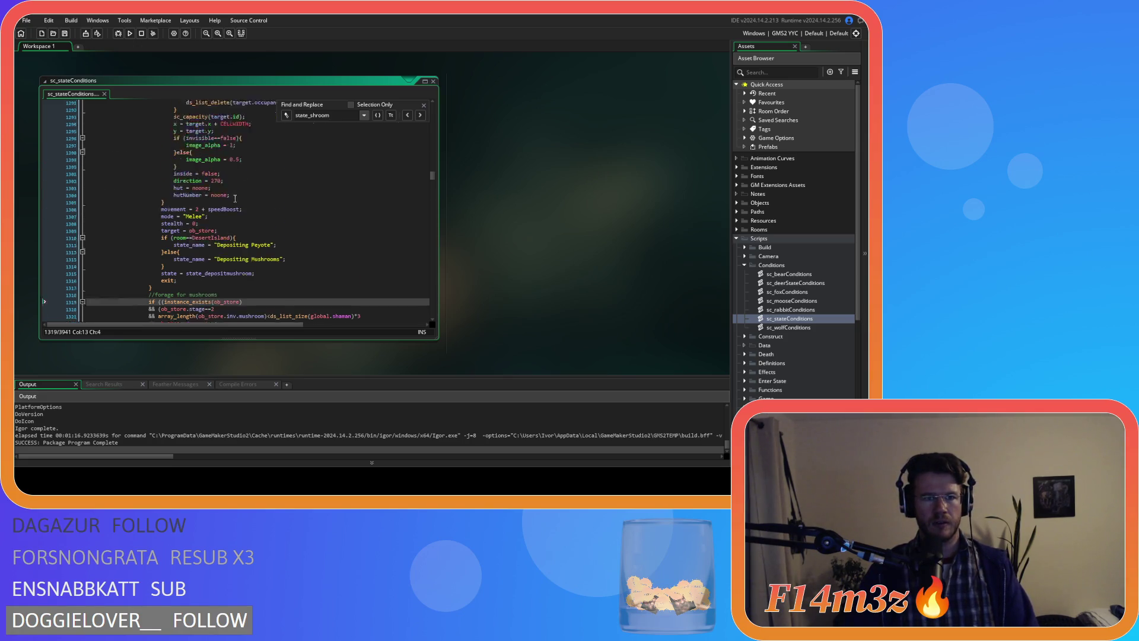
pyautogui.scroll(11, 307, 216)
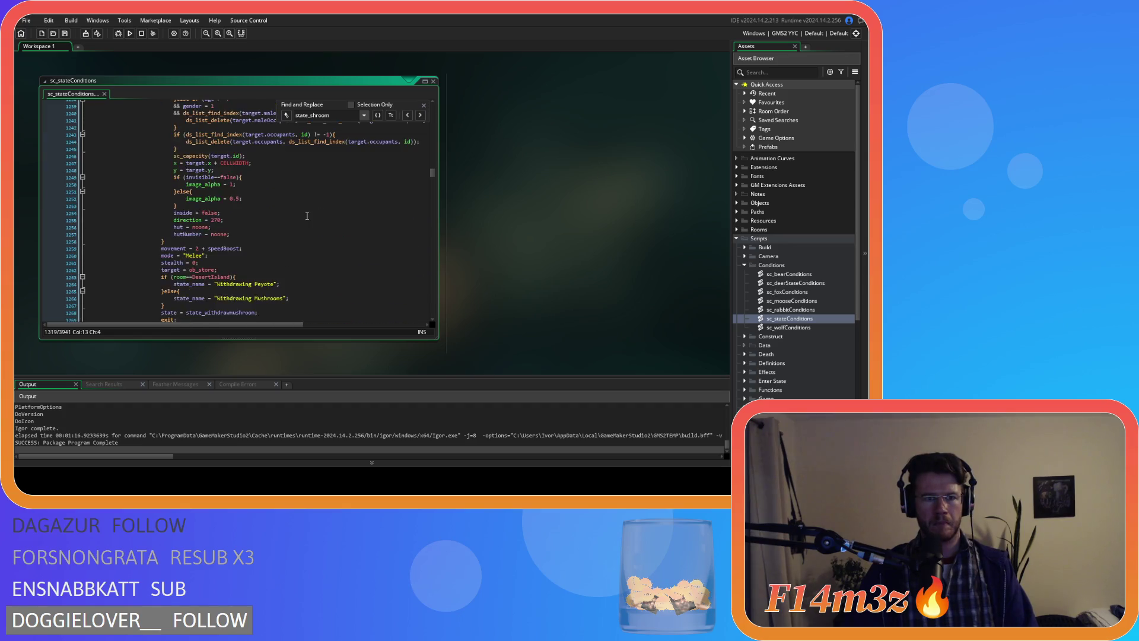
pyautogui.scroll(4, 307, 216)
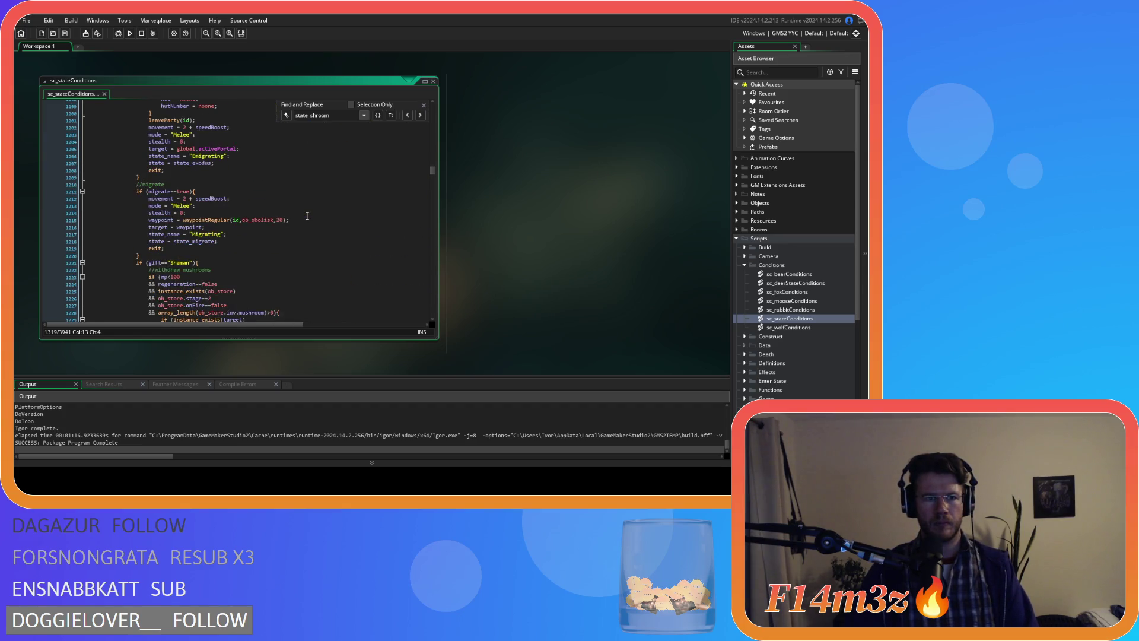
pyautogui.scroll(5, 307, 216)
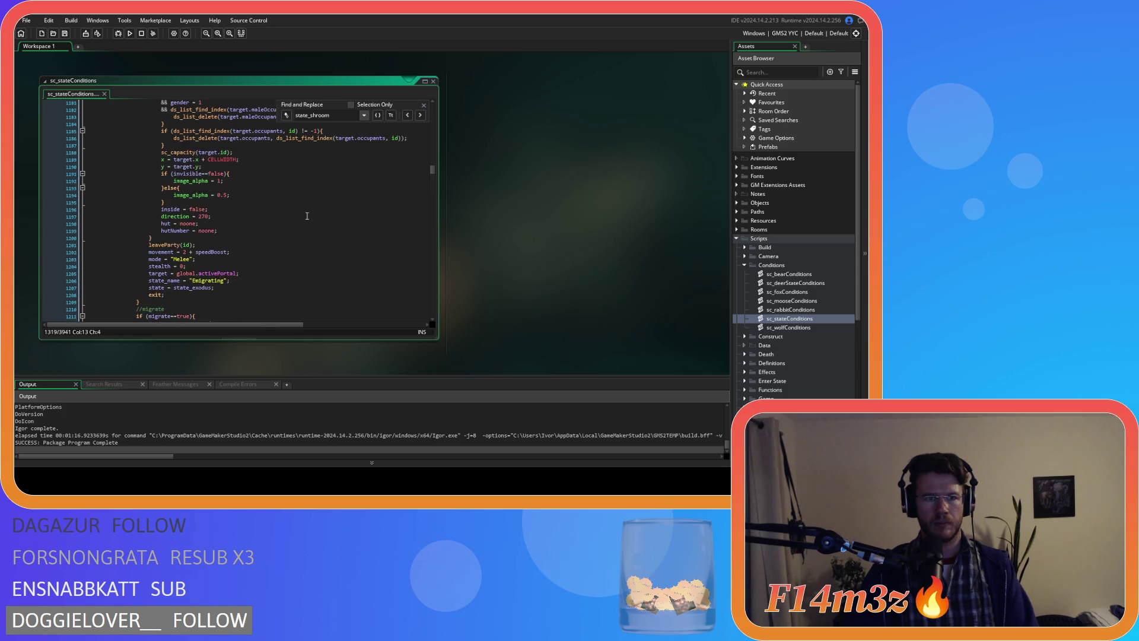
pyautogui.scroll(10, 306, 216)
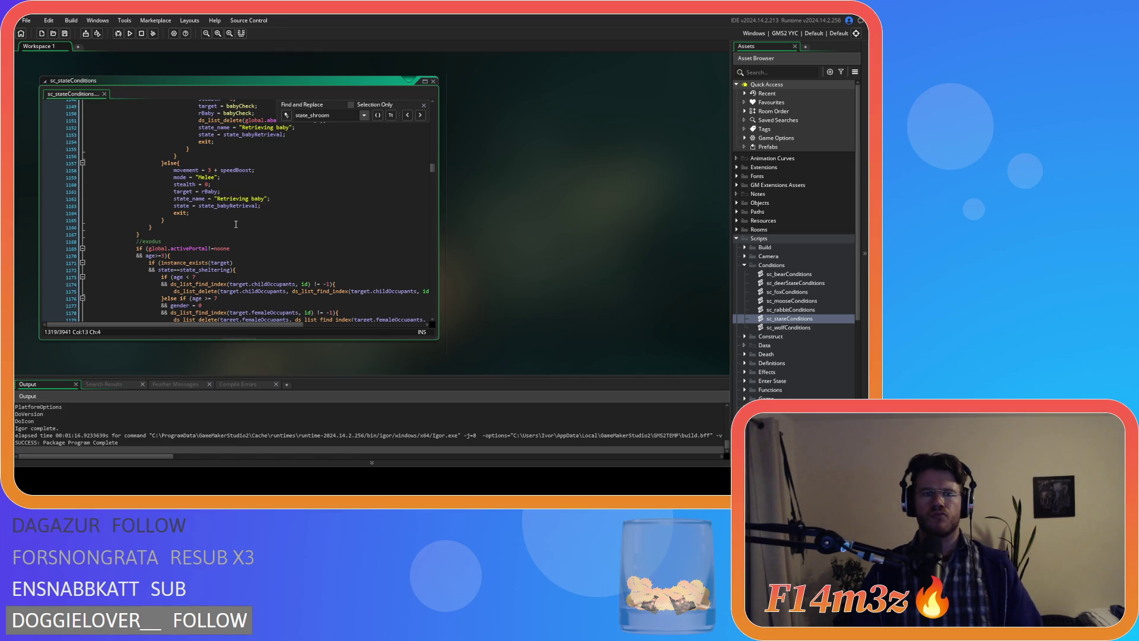
pyautogui.click(423, 105)
pyautogui.click(374, 155)
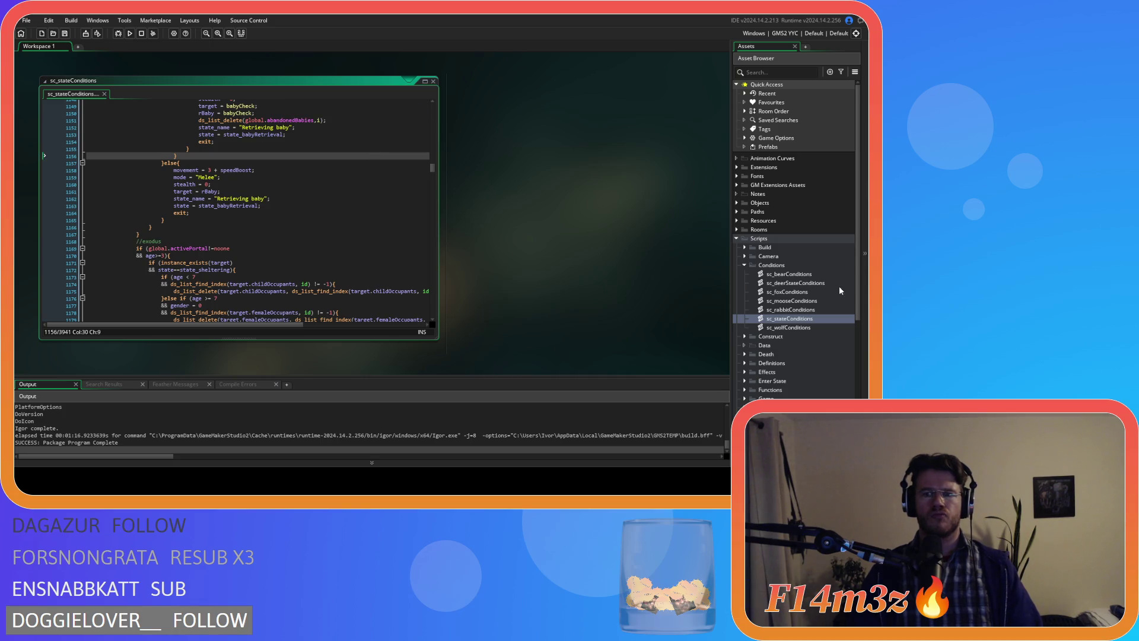
# Step: Close all editor windows and collapse the Scripts folder
pyautogui.rightClick(590, 244)
pyautogui.moveTo(611, 260)
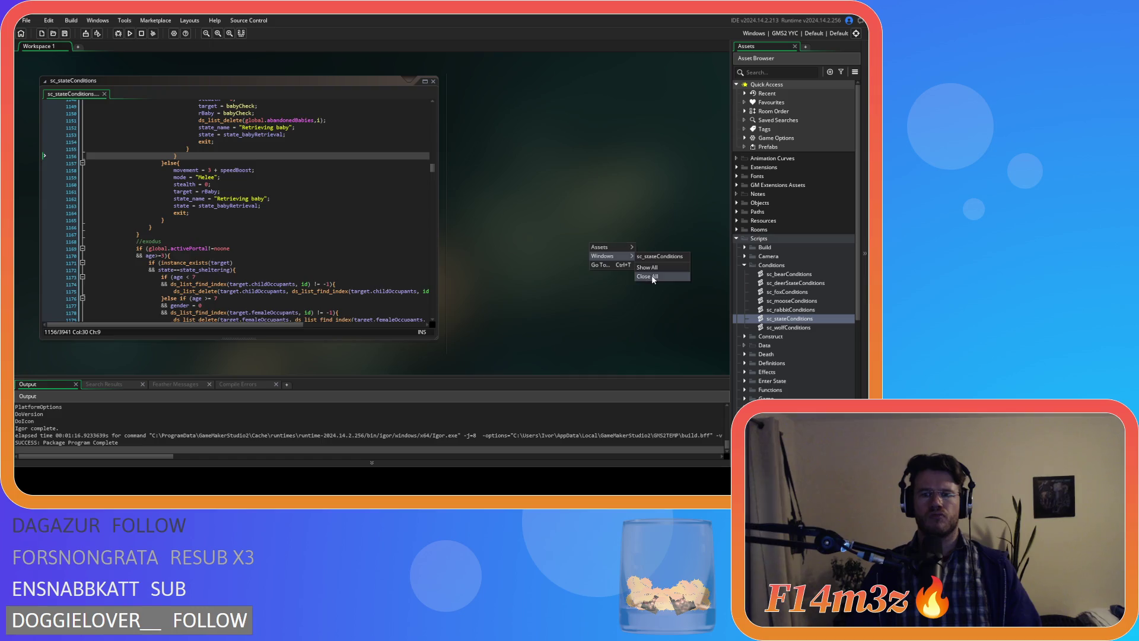
pyautogui.click(647, 275)
pyautogui.click(744, 265)
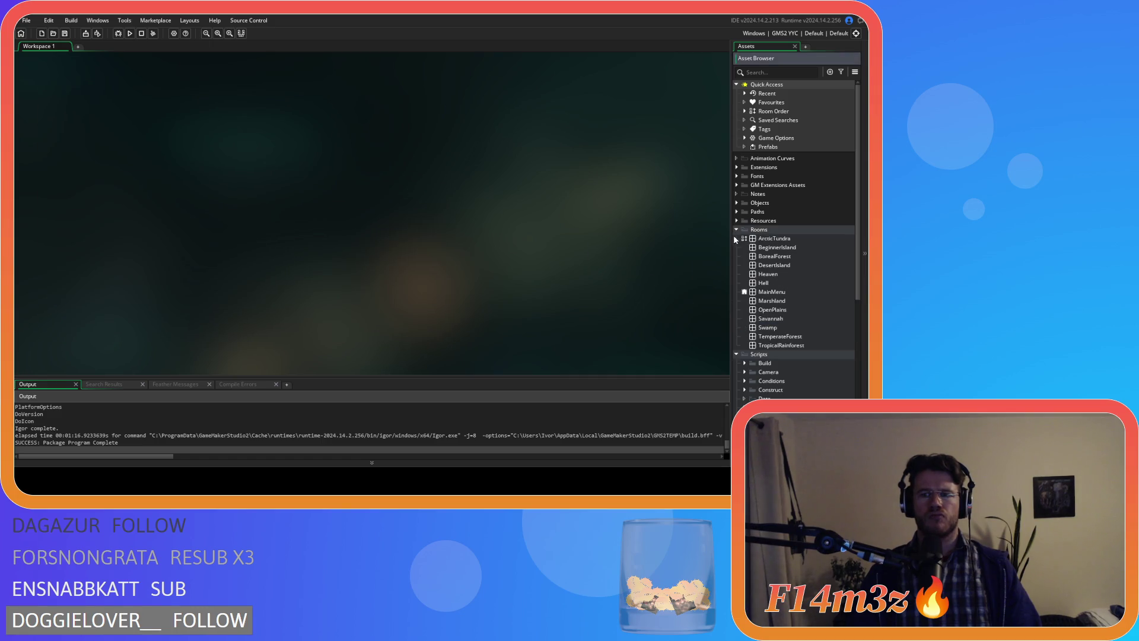
pyautogui.click(736, 239)
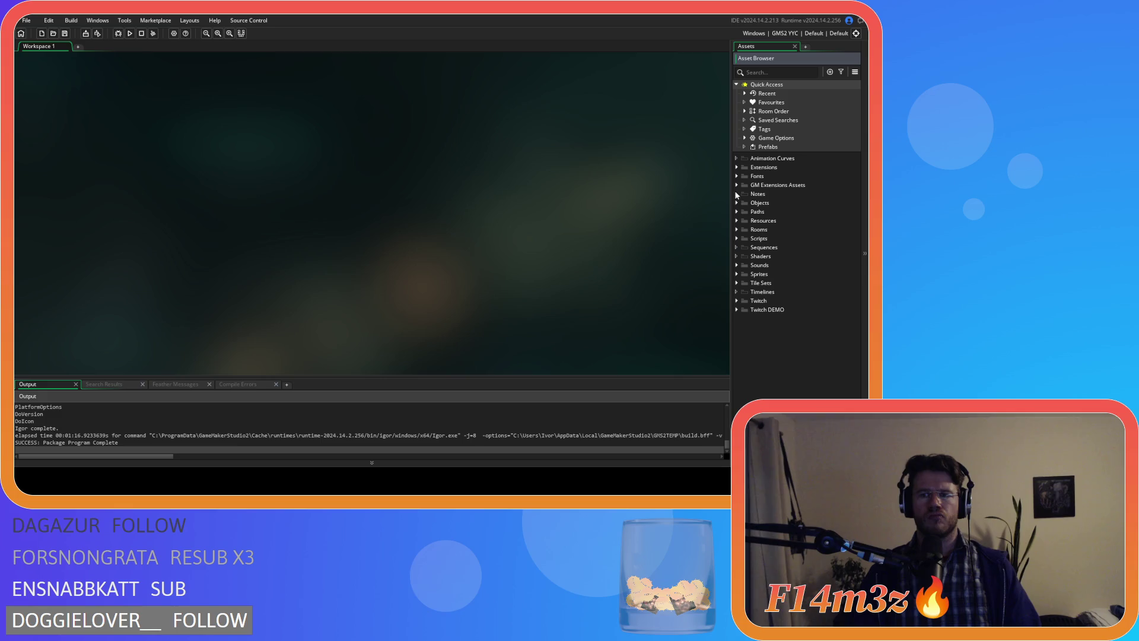
# Step: Open ob_human from Objects > Animal > Human and show its Create event code
pyautogui.click(736, 203)
pyautogui.click(745, 212)
pyautogui.click(754, 221)
pyautogui.doubleClick(787, 230)
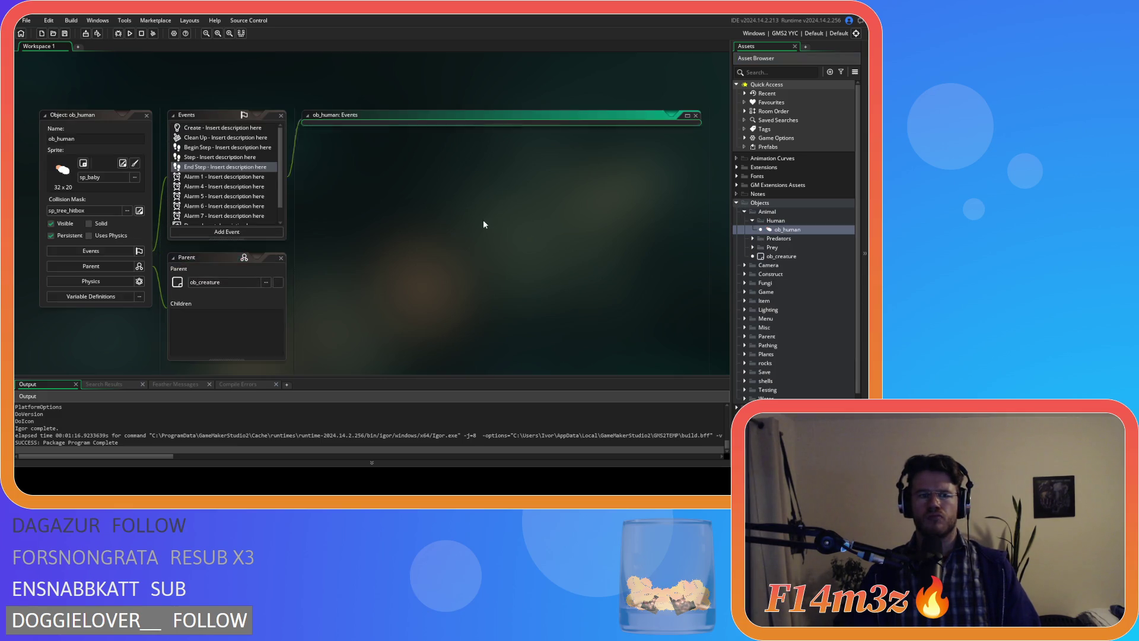
pyautogui.click(457, 181)
# Step: Search the Create code for 'lowest', then the Step code for 'lowesthealth'
pyautogui.hotkey('ctrl', 'f')
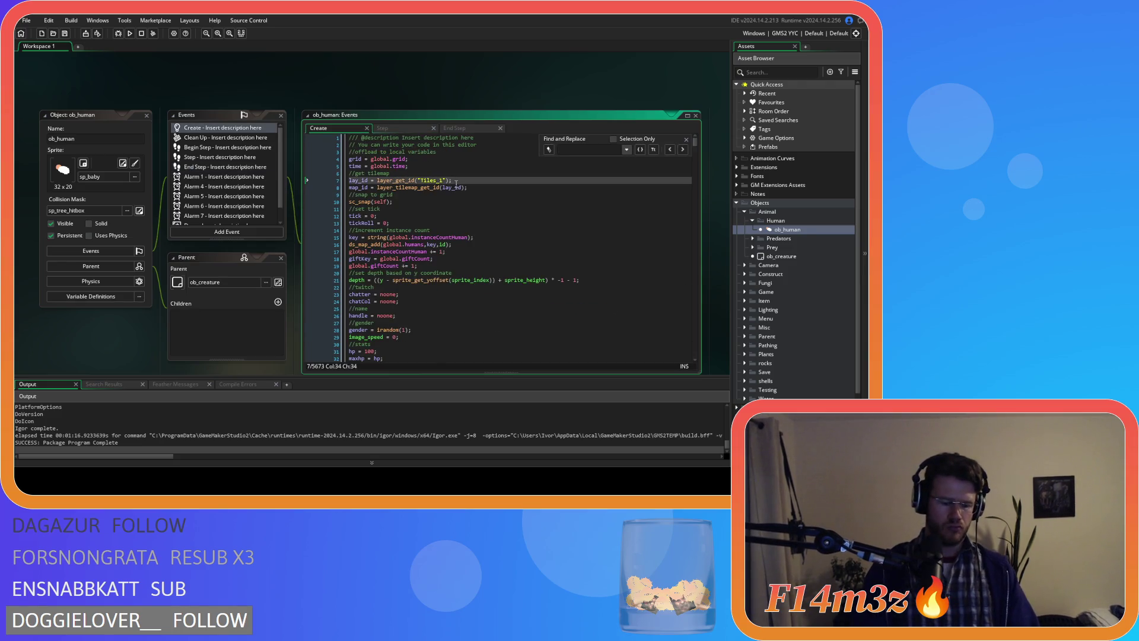
pyautogui.write('lowest')
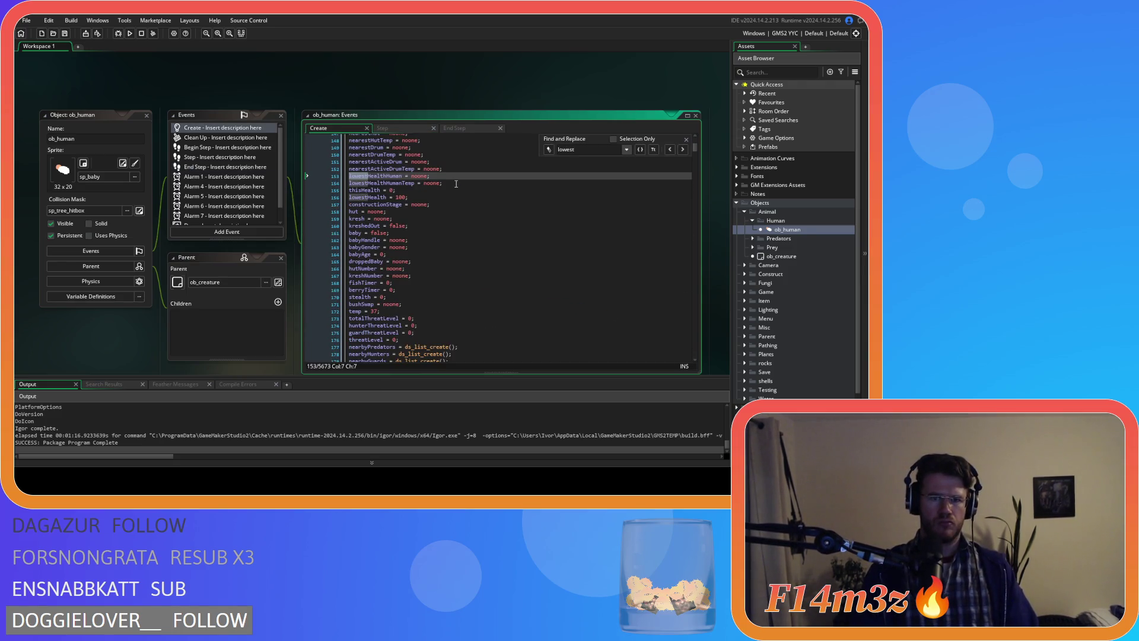
pyautogui.click(686, 140)
pyautogui.click(407, 128)
pyautogui.click(467, 181)
pyautogui.hotkey('ctrl', 'f')
pyautogui.write('lowesthealth')
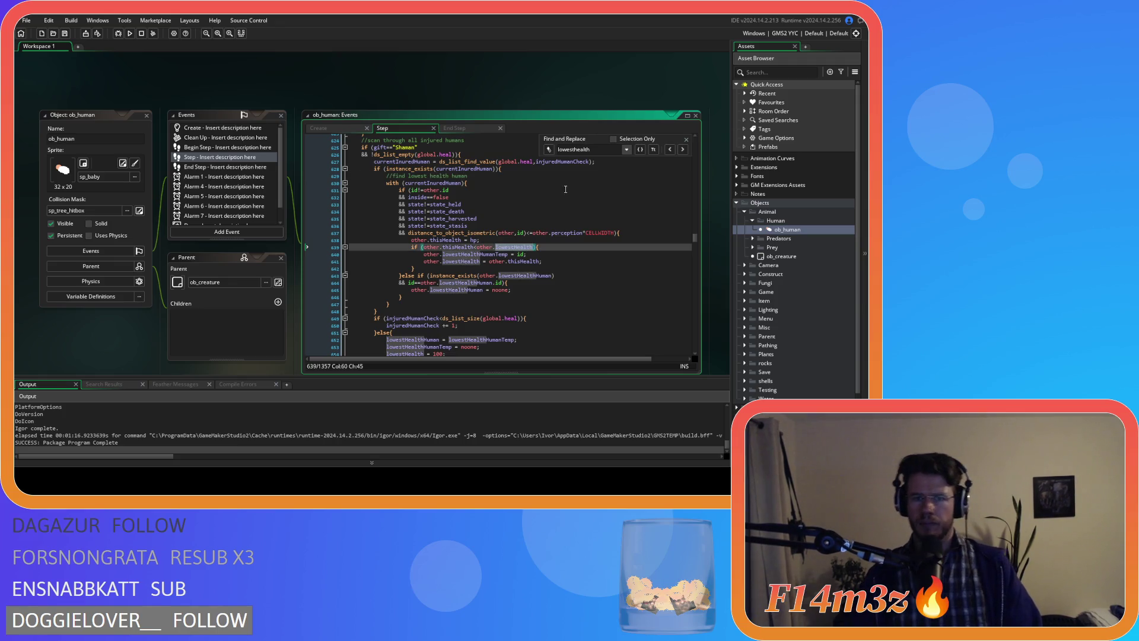
# Step: Inspect the Shaman global.heal check at lines 626–630, then open ob_gui
pyautogui.click(468, 155)
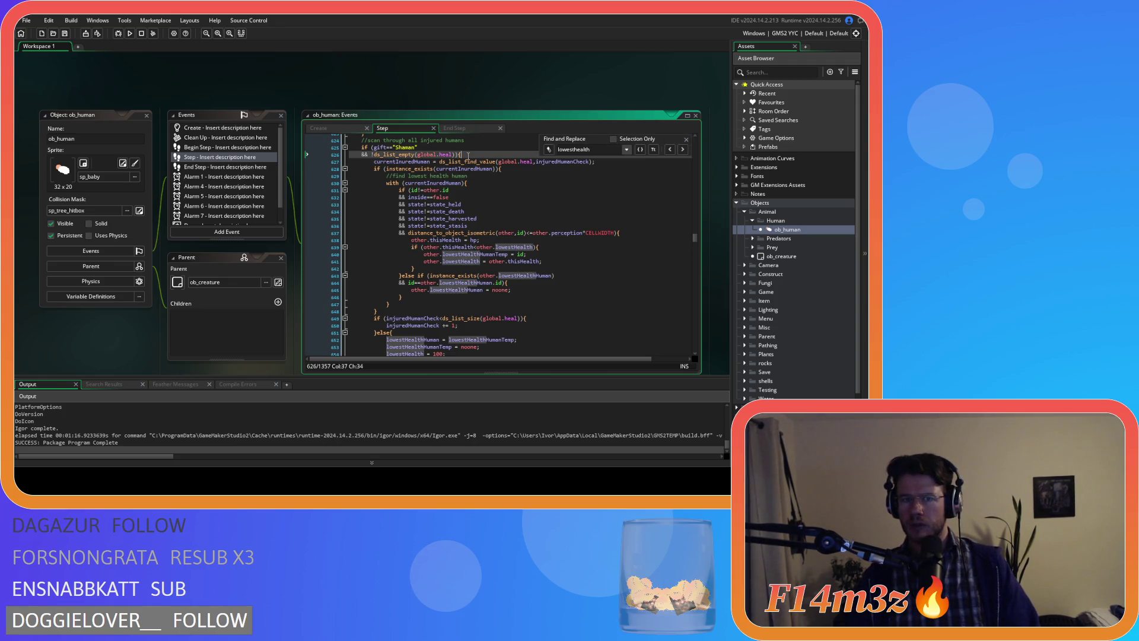
pyautogui.click(415, 155)
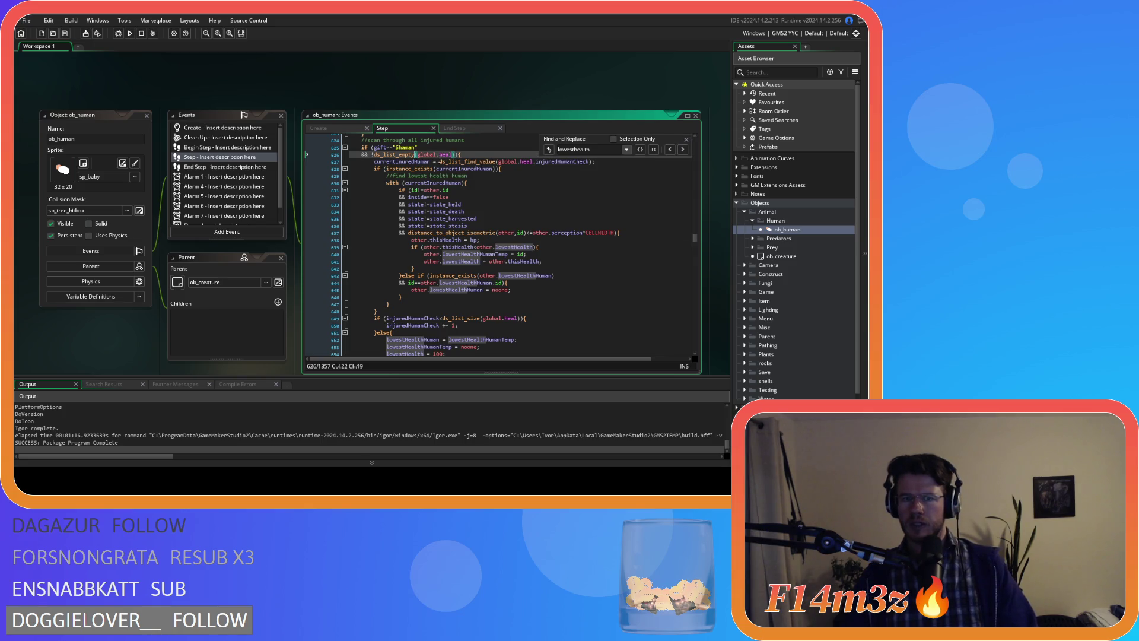
pyautogui.click(686, 139)
pyautogui.click(491, 154)
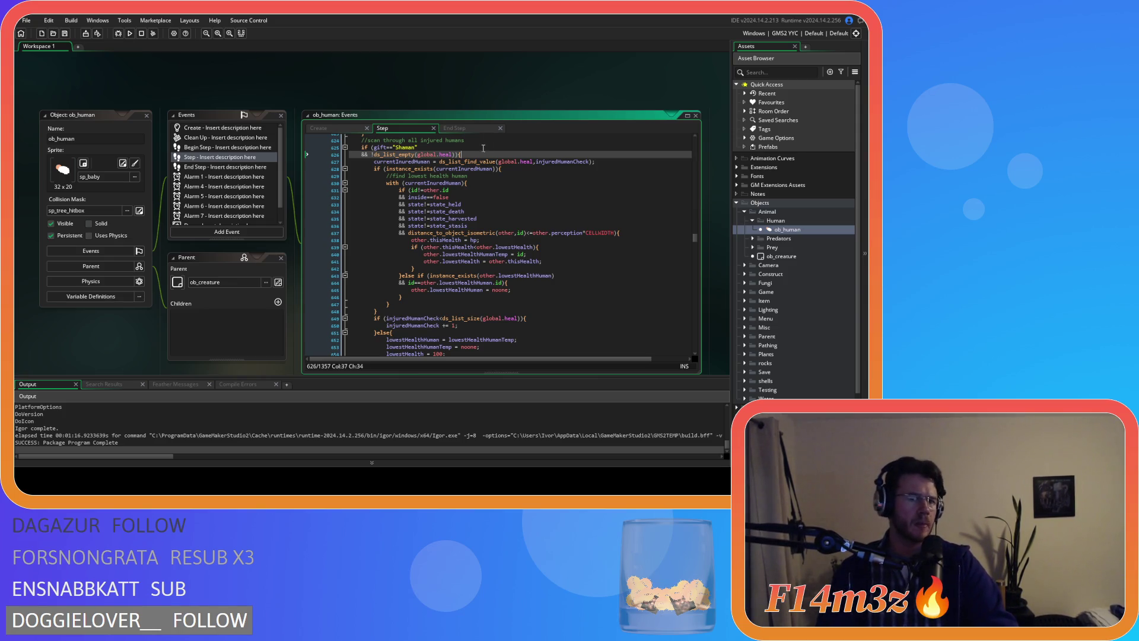
pyautogui.click(456, 155)
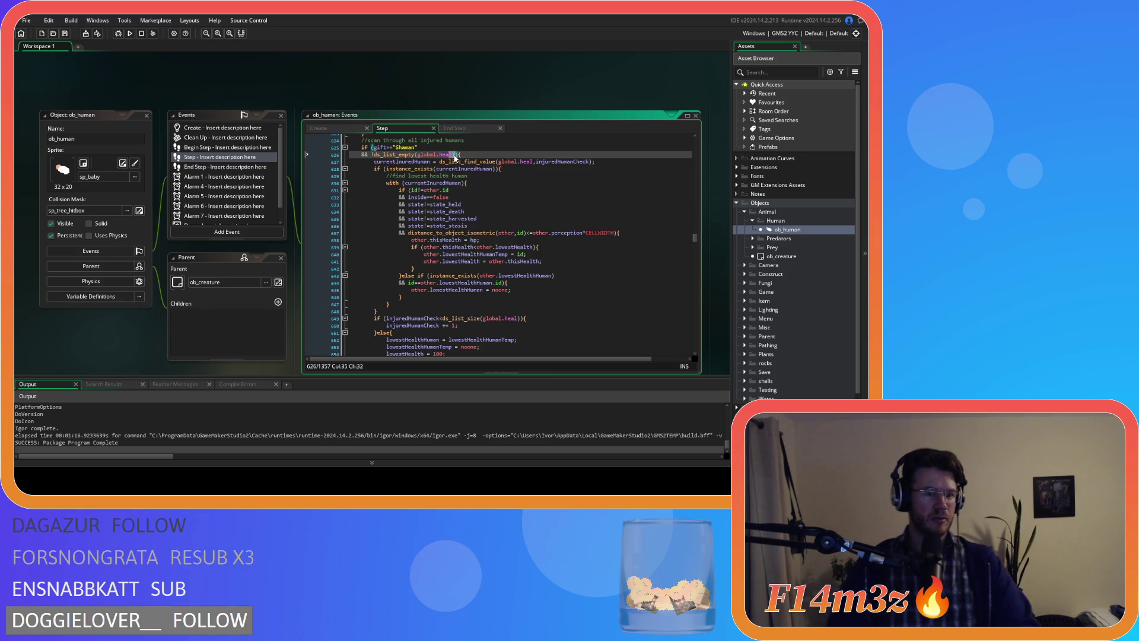
pyautogui.moveTo(455, 161)
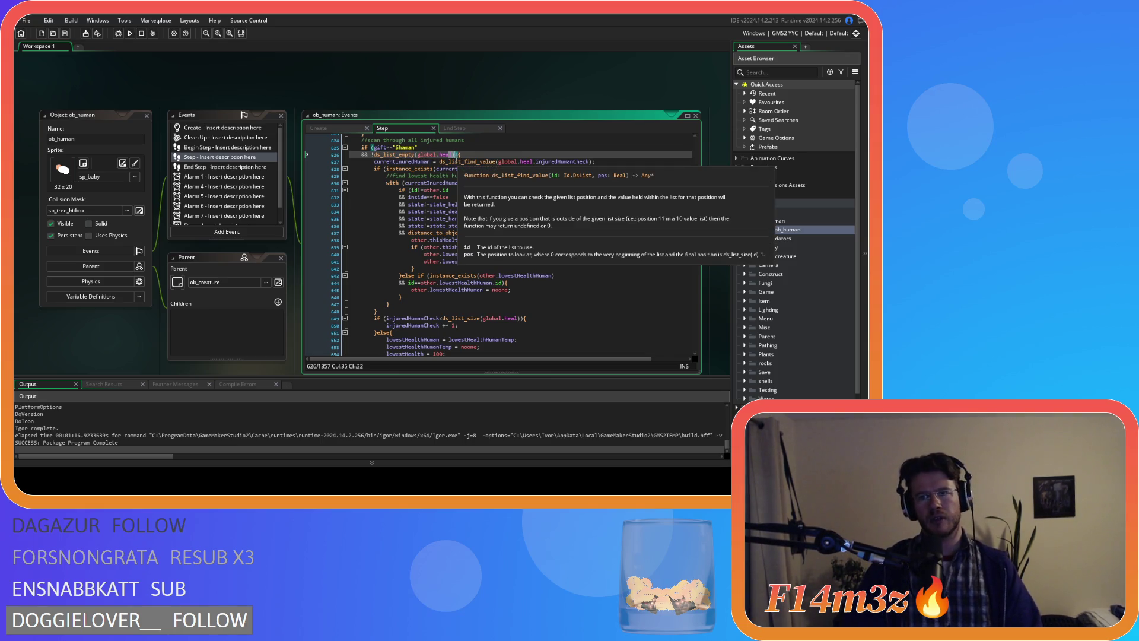
pyautogui.click(534, 183)
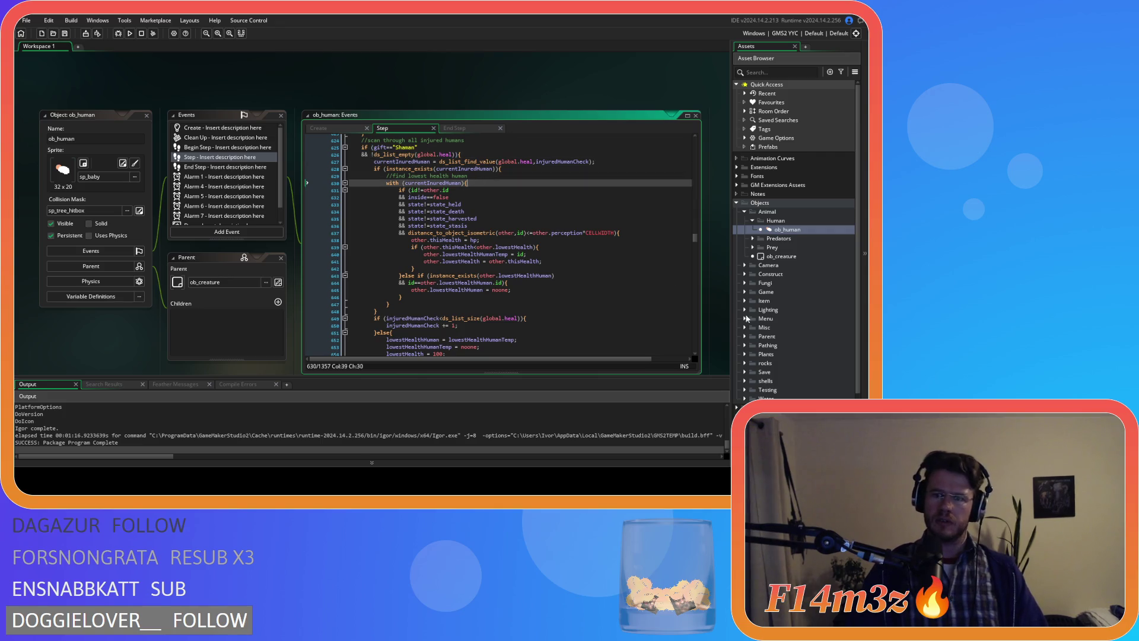
pyautogui.scroll(-2, 765, 326)
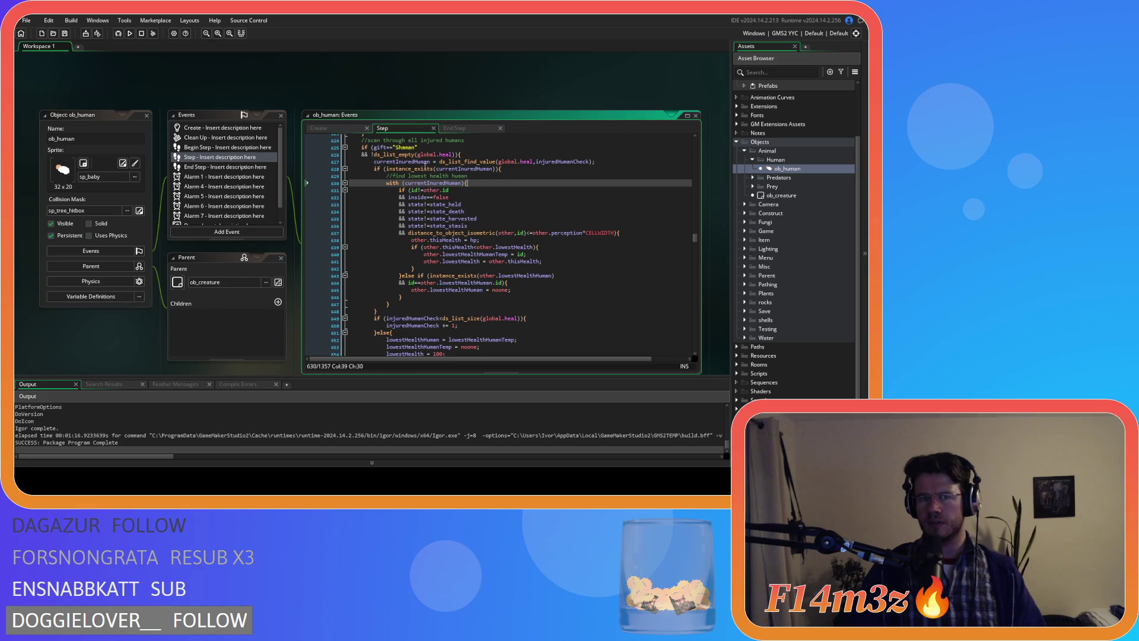
pyautogui.click(501, 155)
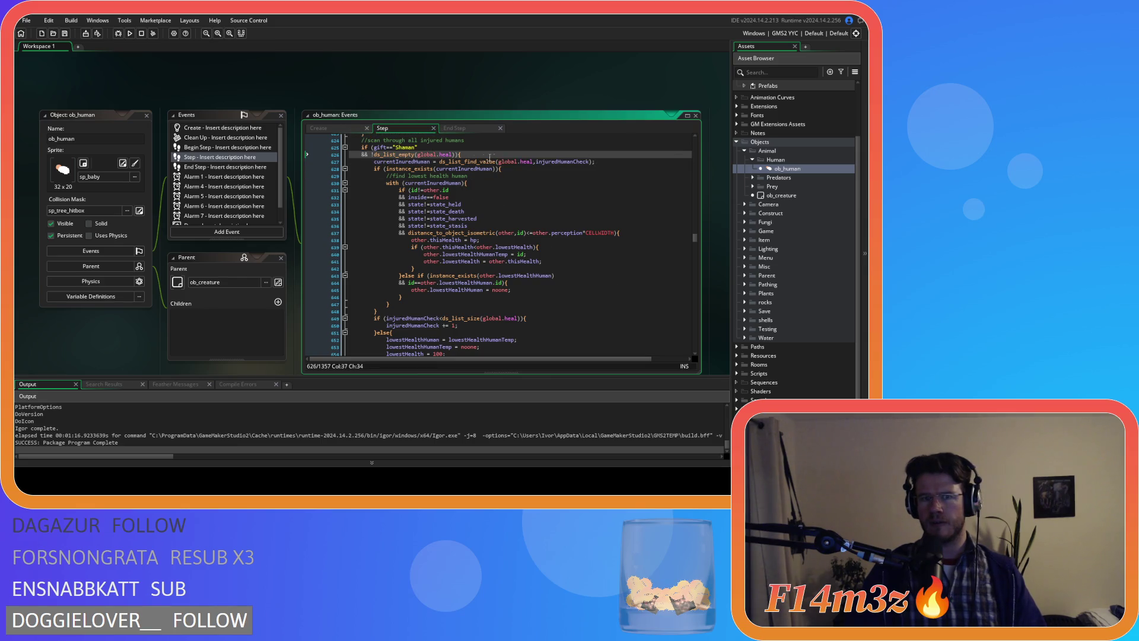
pyautogui.click(745, 230)
pyautogui.doubleClick(774, 258)
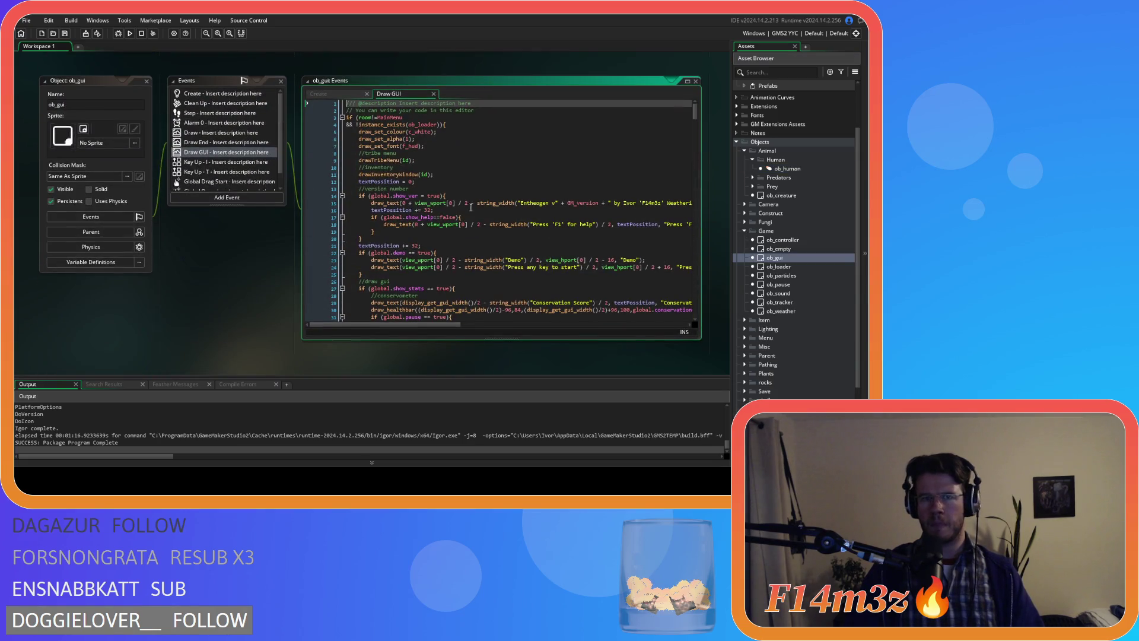
# Step: Duplicate the commented GUI display lines in Draw GUI and uncomment the originals
pyautogui.scroll(-20, 425, 188)
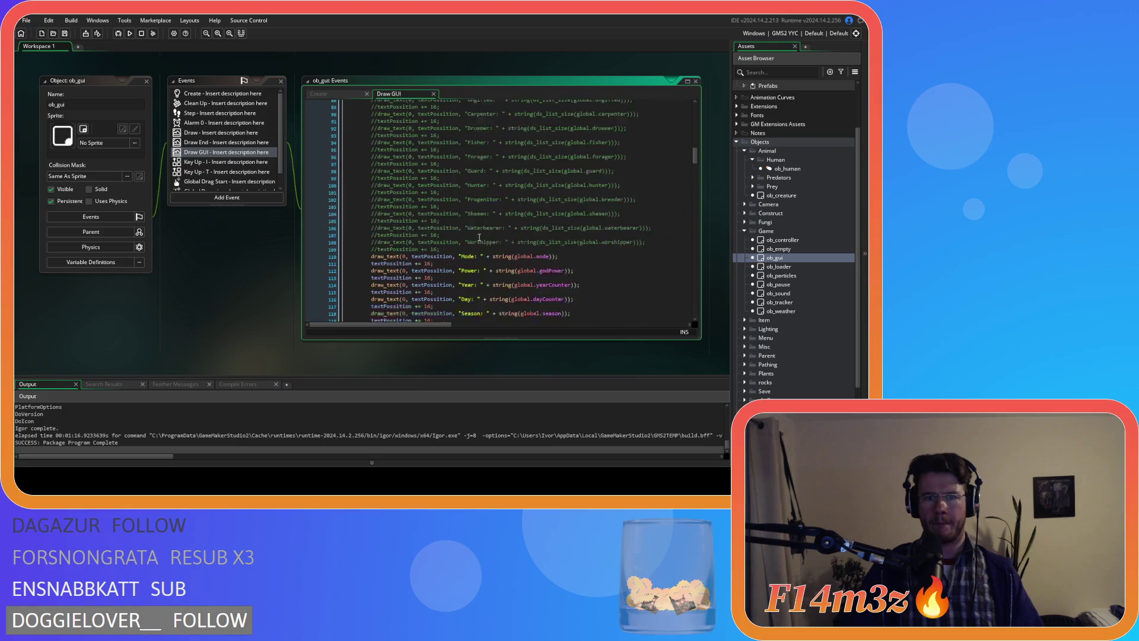
pyautogui.moveTo(579, 195); pyautogui.dragTo(378, 189)
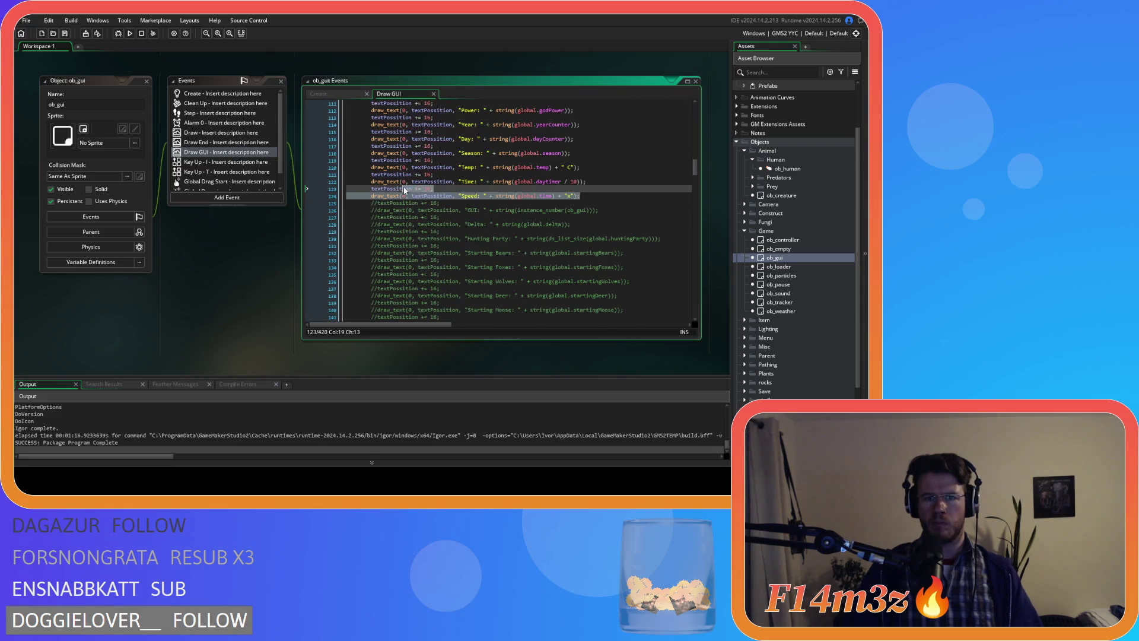
pyautogui.moveTo(452, 217)
pyautogui.mouseDown()
pyautogui.moveTo(415, 225)
pyautogui.moveTo(372, 209)
pyautogui.mouseUp()
pyautogui.hotkey('ctrl', 'd')
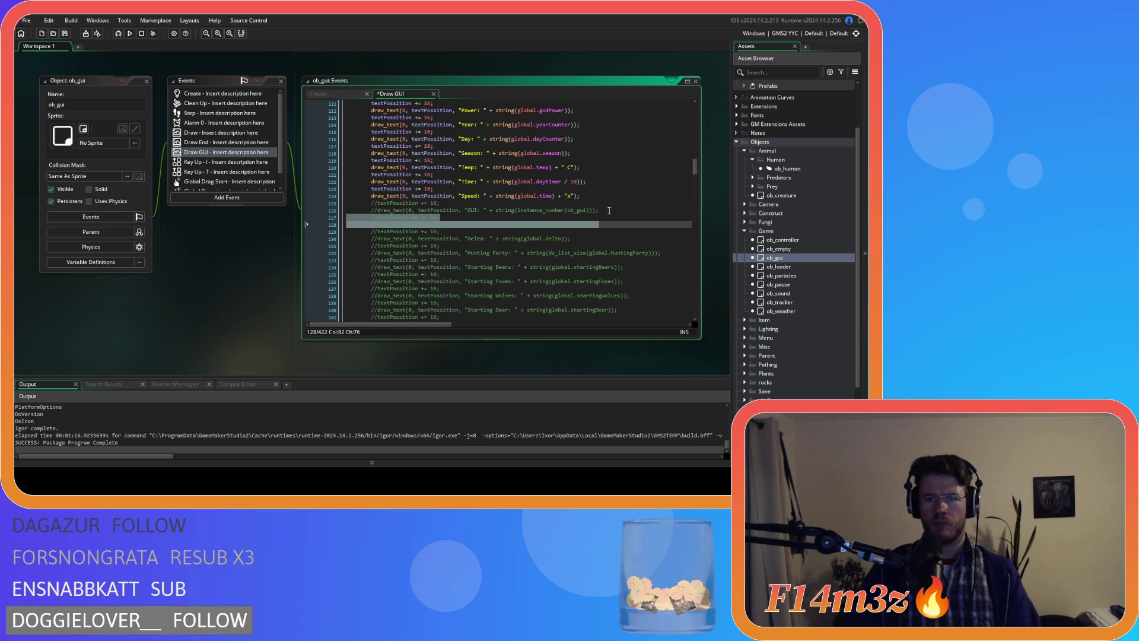
pyautogui.moveTo(608, 210); pyautogui.dragTo(364, 201)
pyautogui.hotkey('ctrl', 'shift', 'k')
# Step: Change the uncommented line to draw "Heal: " + string(ds_list_size(global.heal))
pyautogui.click(515, 218)
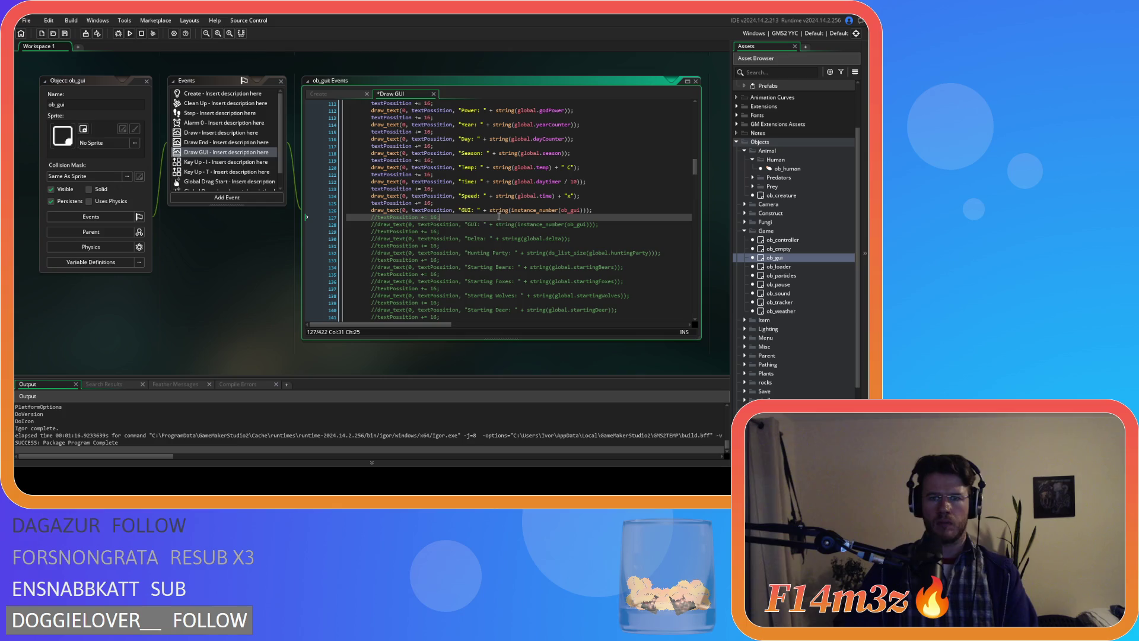
pyautogui.doubleClick(514, 211)
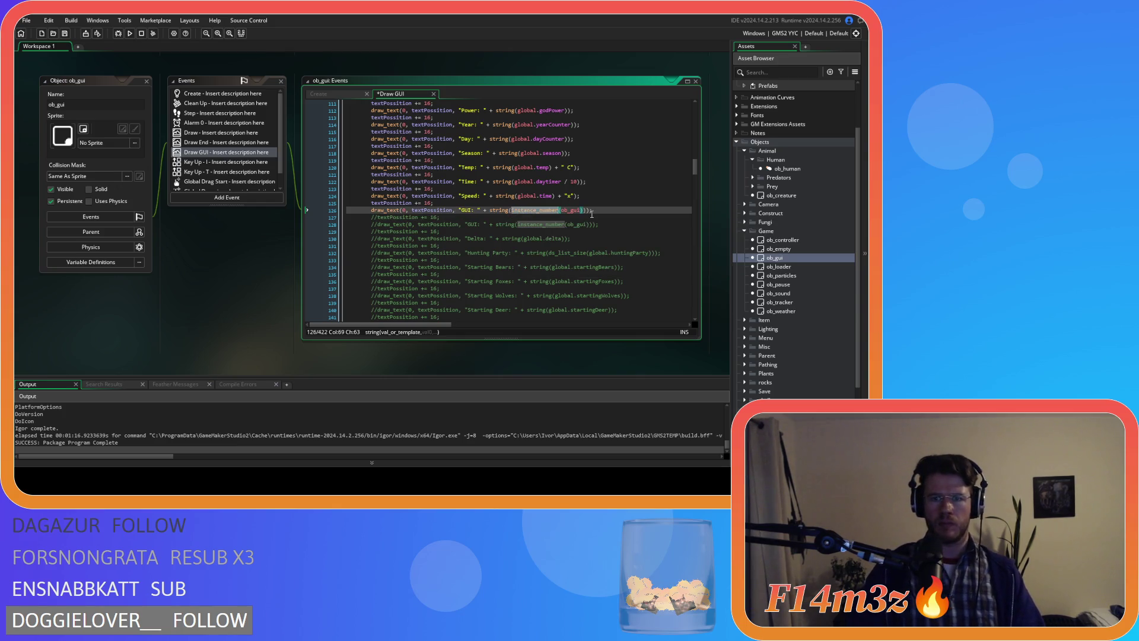
pyautogui.write('ds_list_si')
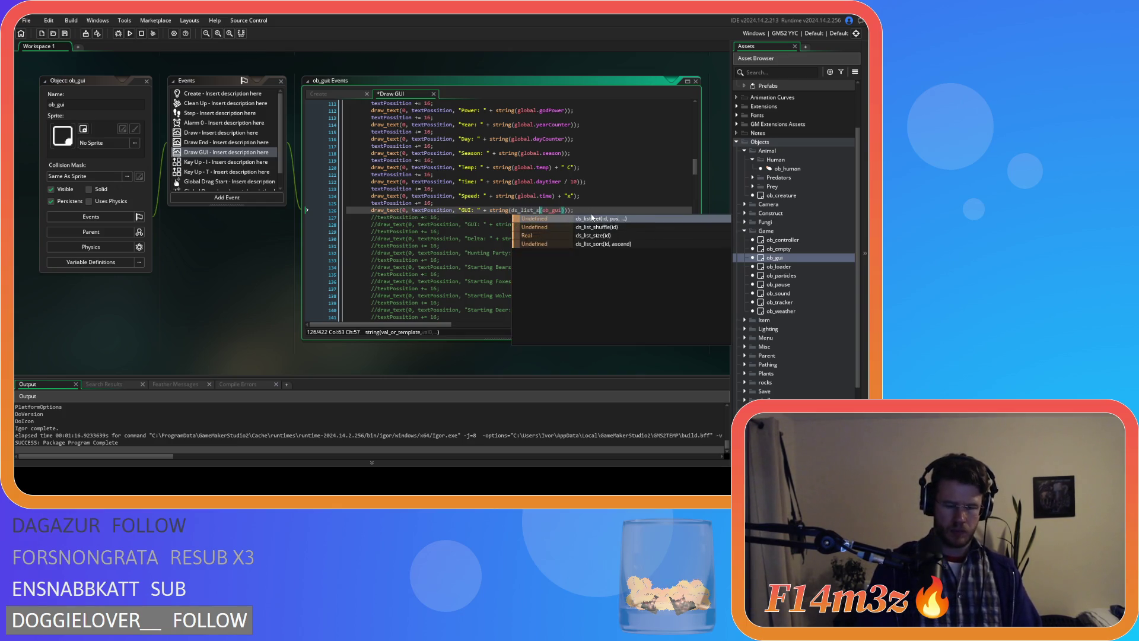
pyautogui.click(591, 219)
pyautogui.doubleClick(466, 211)
pyautogui.write('Heal')
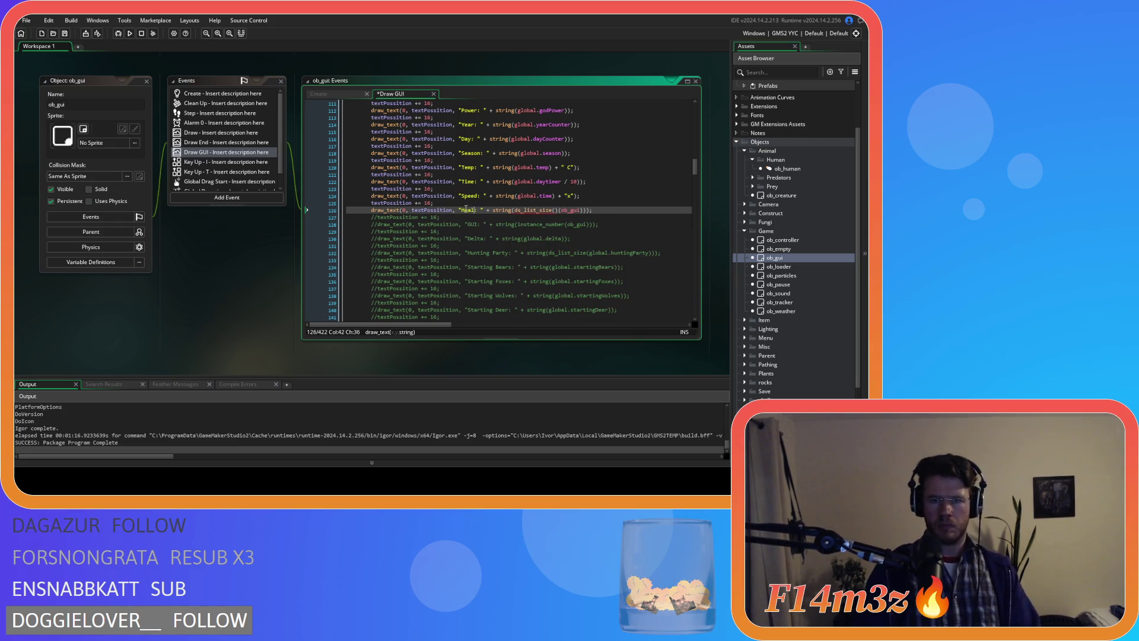
pyautogui.click(560, 210)
pyautogui.press('BackSpace')
pyautogui.press('BackSpace')
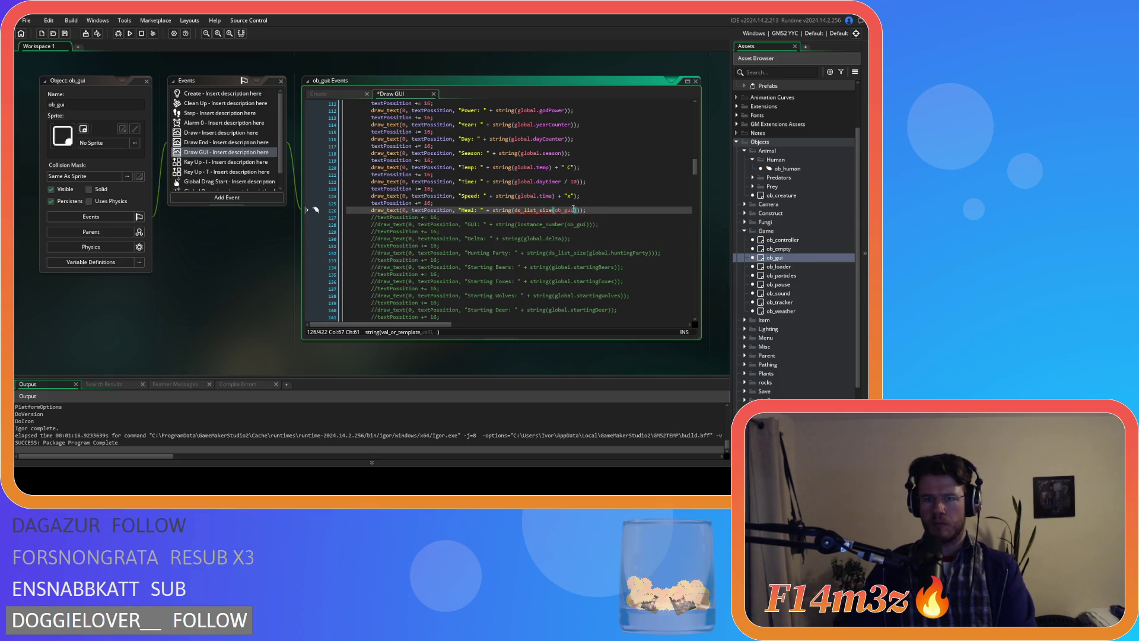
pyautogui.doubleClick(567, 210)
pyautogui.write('global.heal')
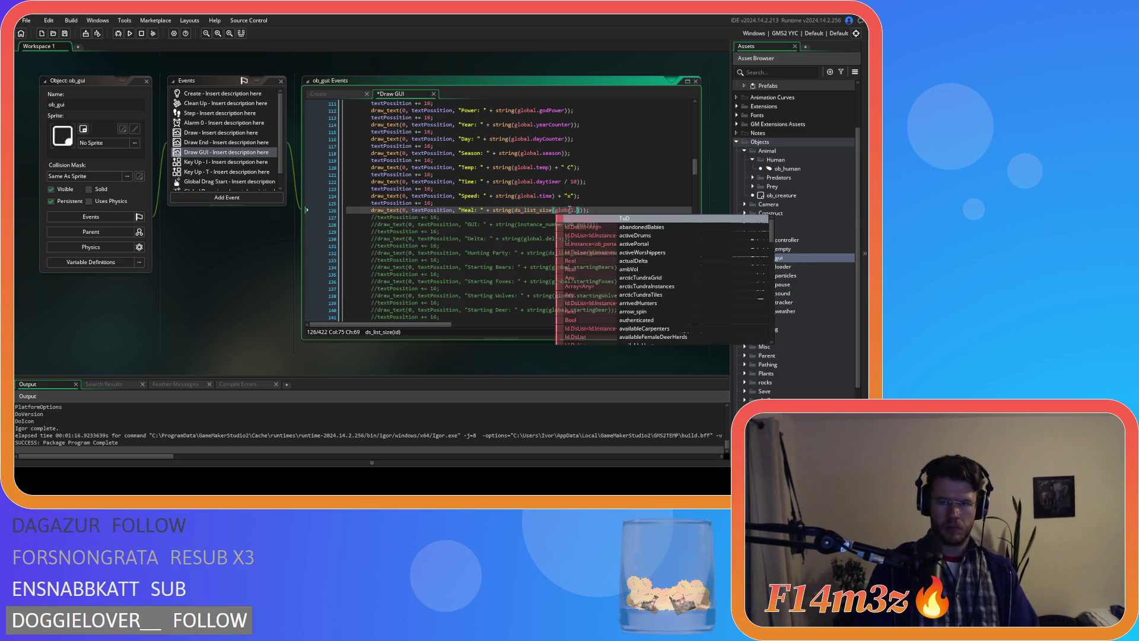
# Step: Save the Draw GUI code and run the game with F5
pyautogui.hotkey('ctrl', 's')
pyautogui.press('End')
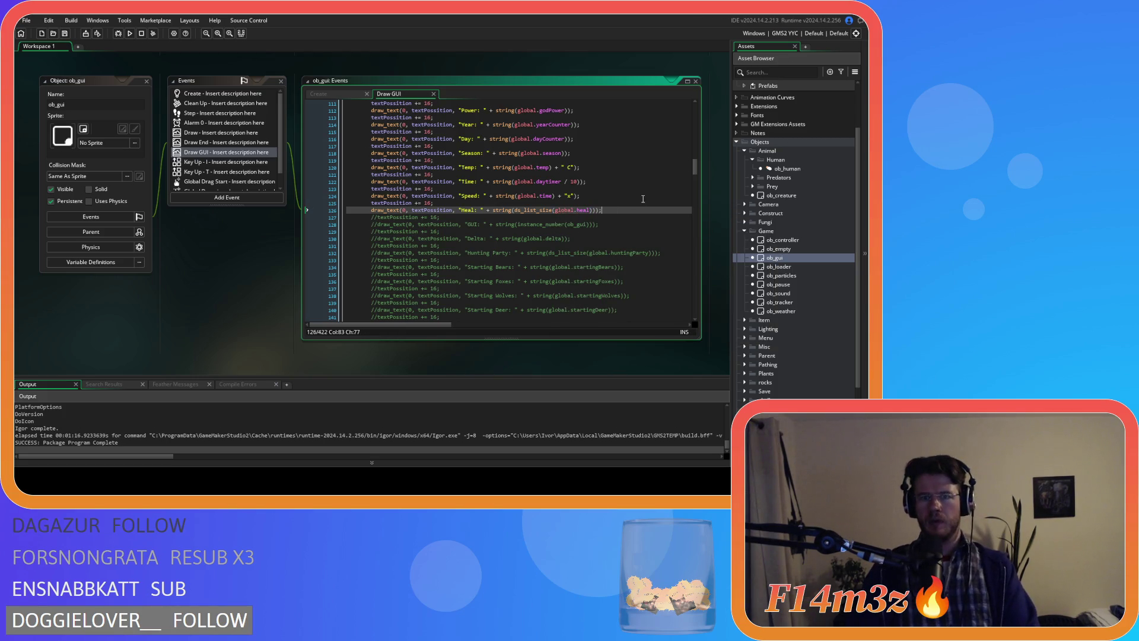
pyautogui.press('F5')
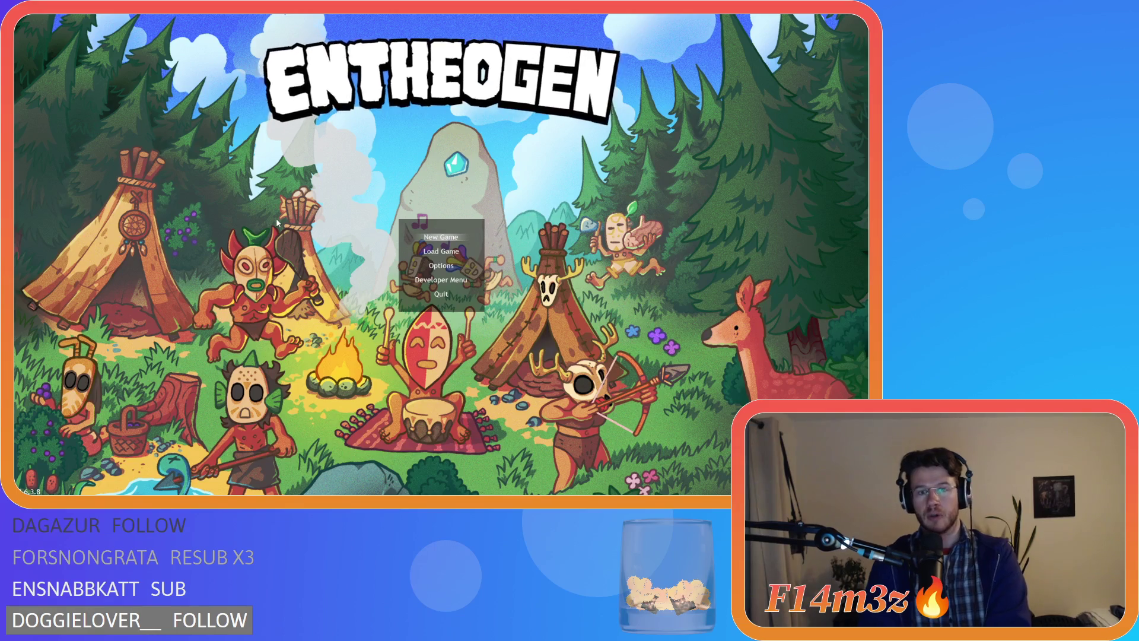
# Step: Choose Load Game on the title menu to load the saved camp
pyautogui.press('Down')
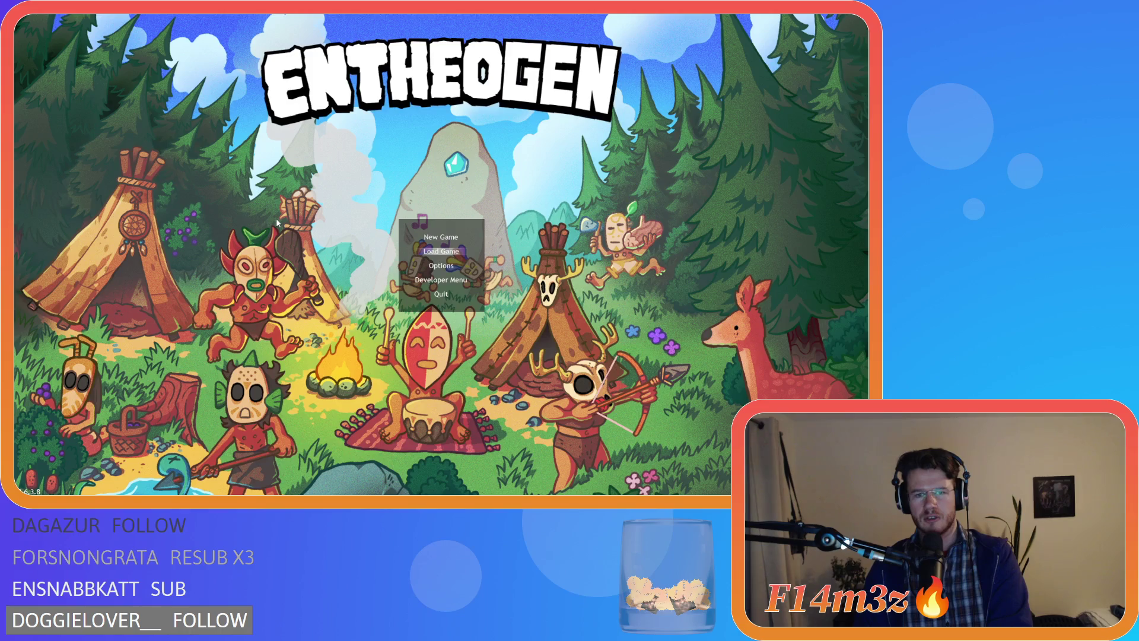
pyautogui.press('Return')
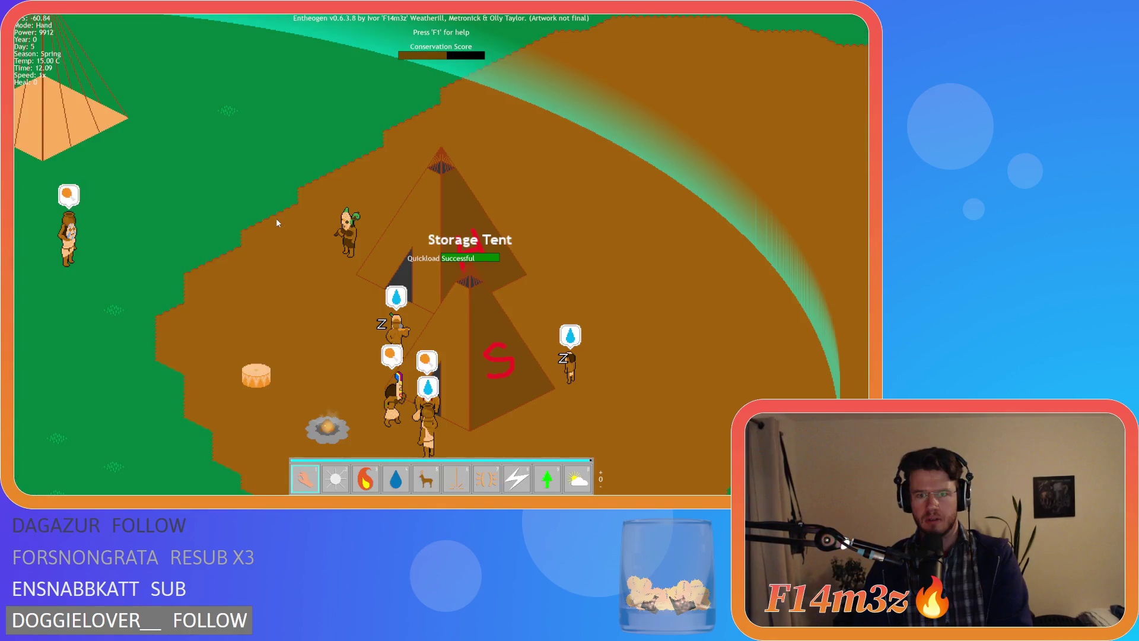
# Step: Look over the camp and check Asterpeldak's stats in the Tribe window
pyautogui.scroll(-5, 276, 218)
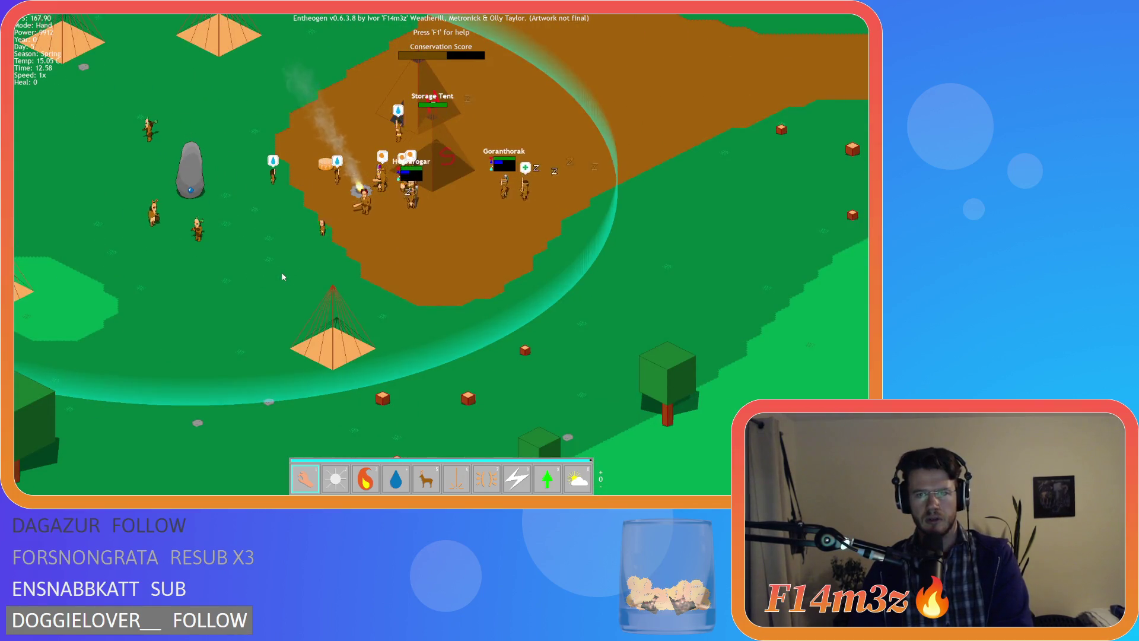
pyautogui.scroll(3, 442, 196)
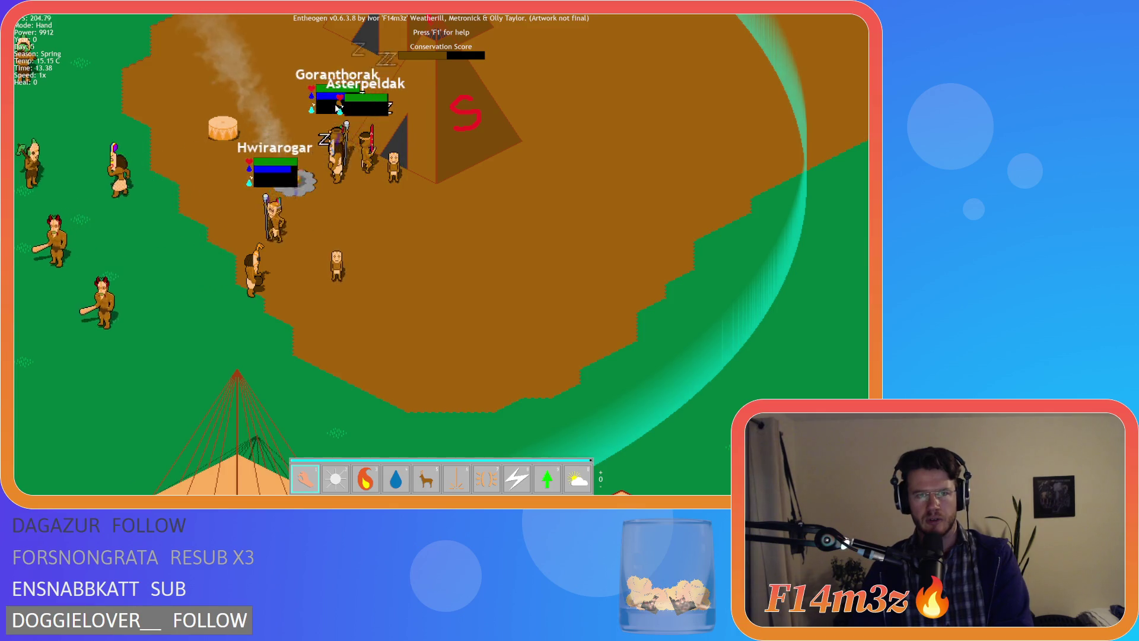
pyautogui.press('w')
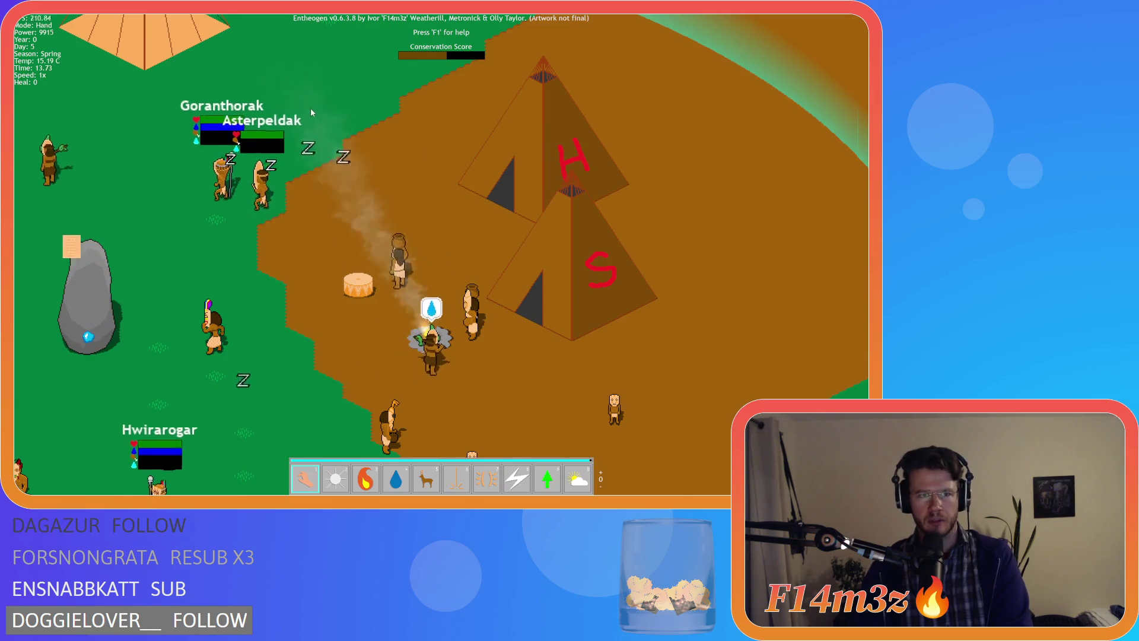
pyautogui.moveTo(35, 85)
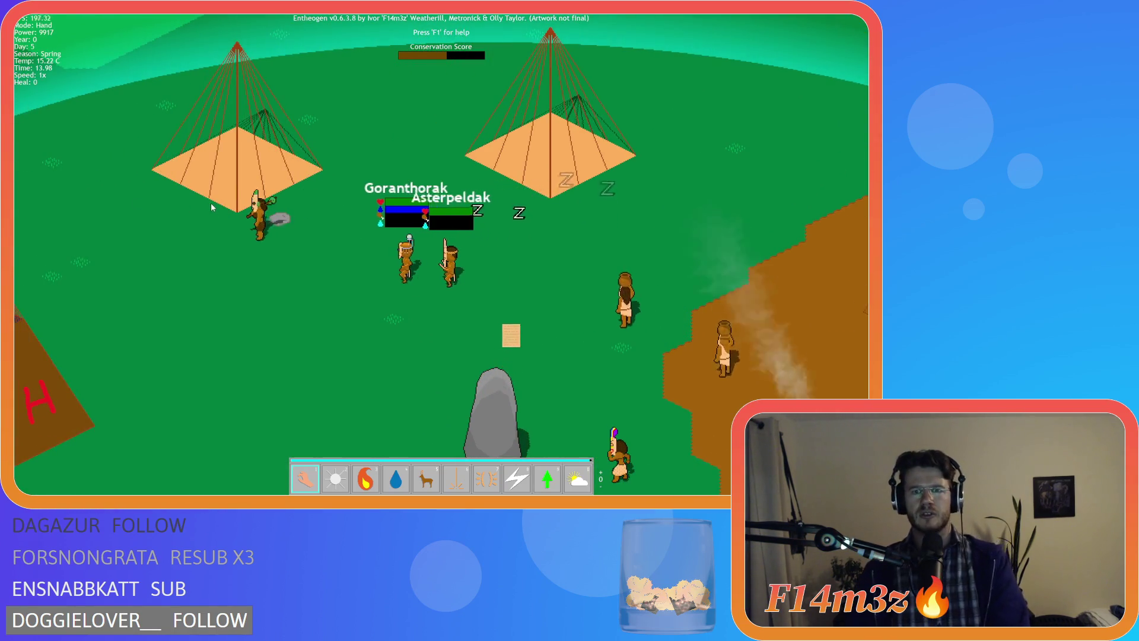
pyautogui.scroll(5, 251, 250)
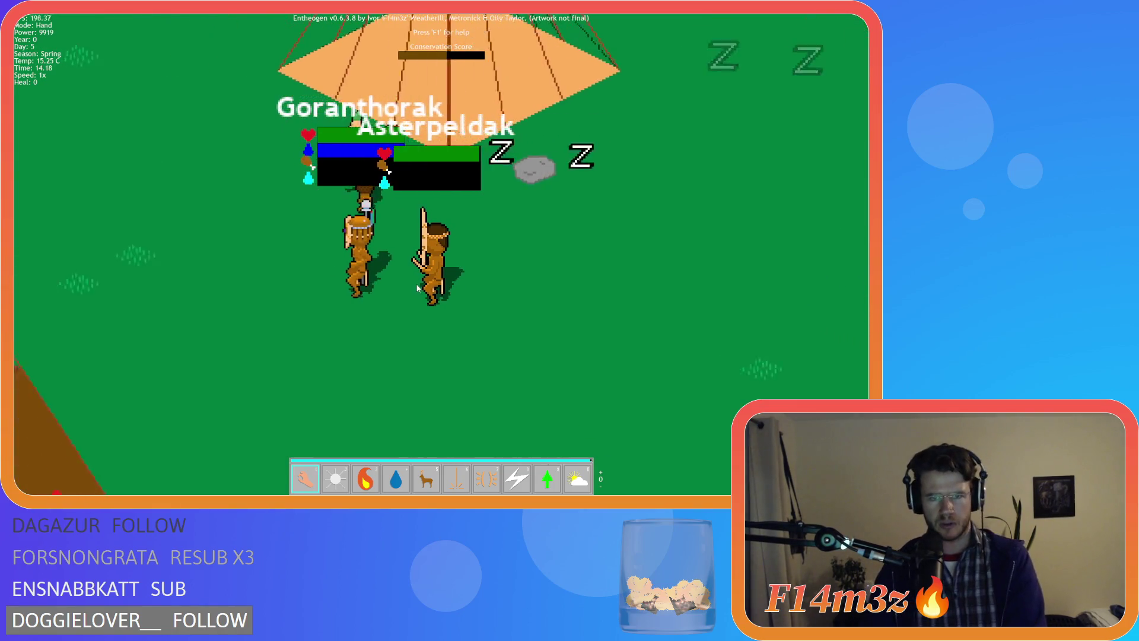
pyautogui.click(432, 274)
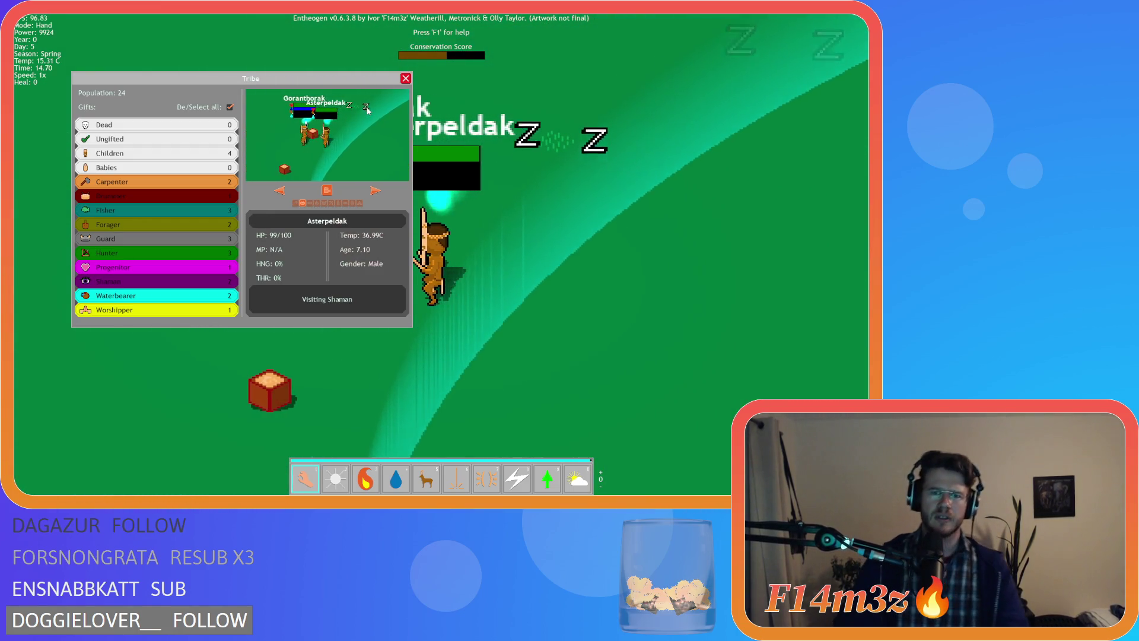
pyautogui.click(407, 79)
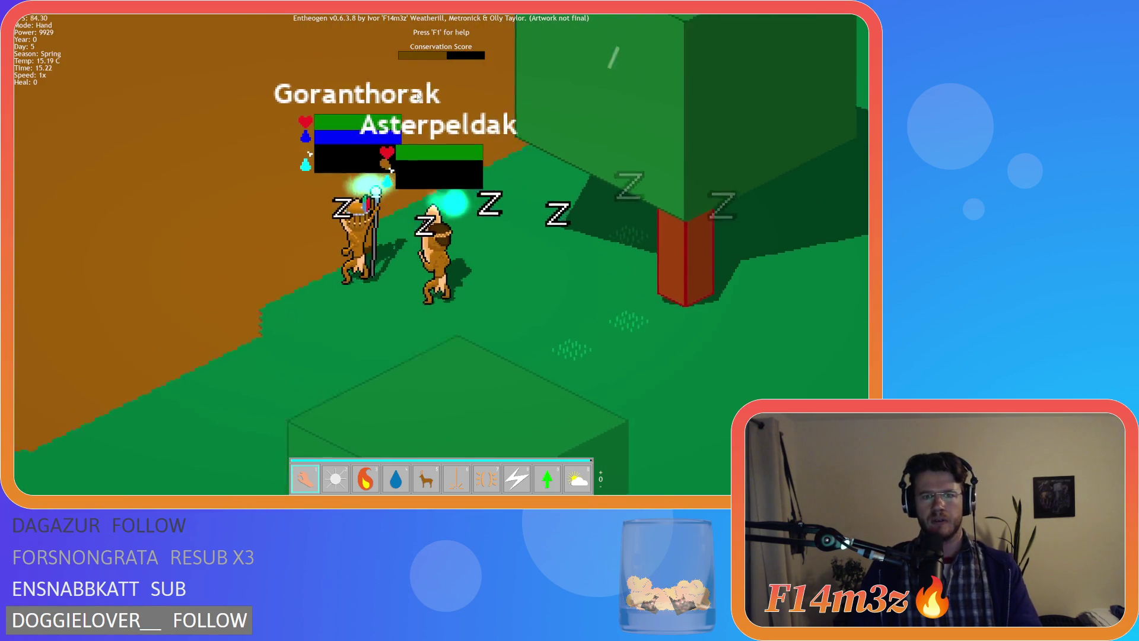
# Step: Quit to the main menu, confirming with Y, and exit the game
pyautogui.press('Escape')
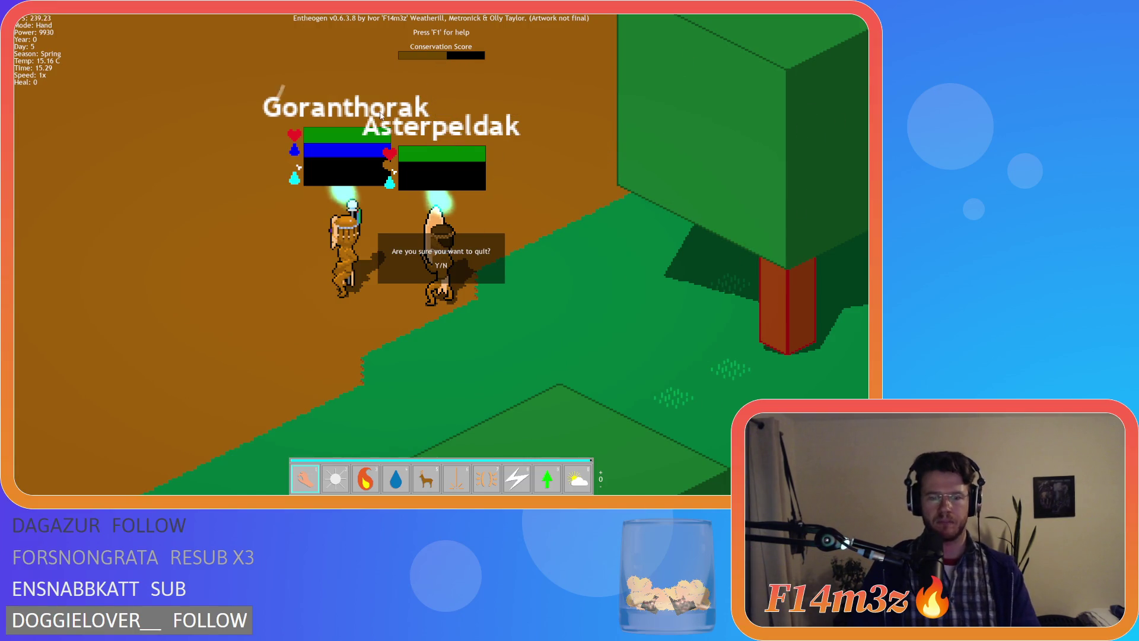
pyautogui.press('y')
pyautogui.press('Escape')
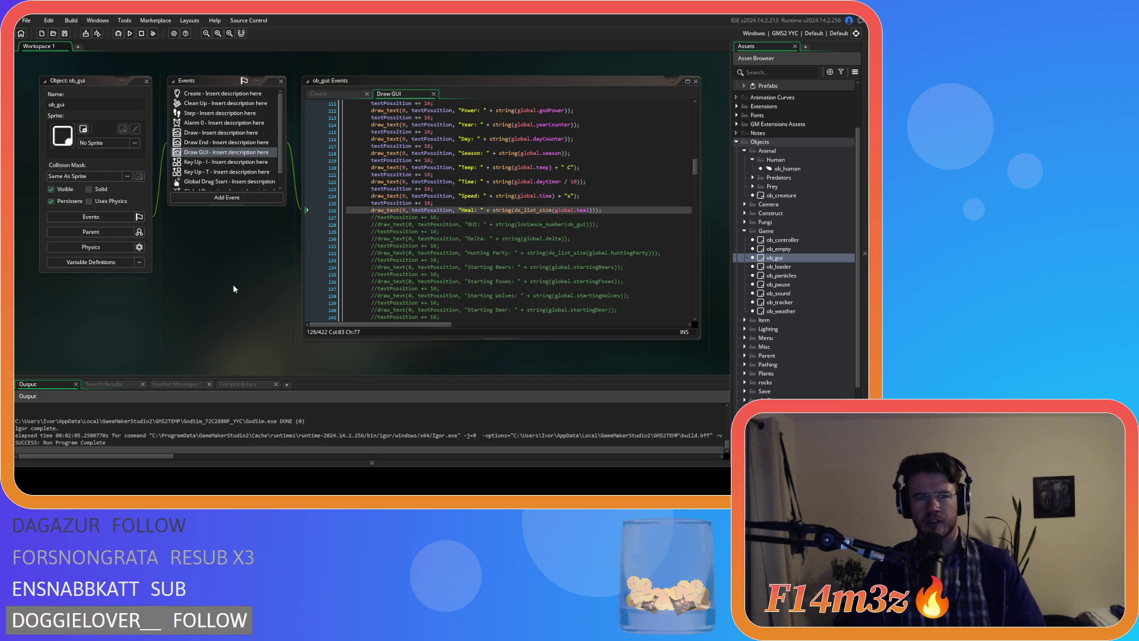
# Step: Expand the Scripts asset folder and scroll through its subfolders from Build to Twitch
pyautogui.click(622, 211)
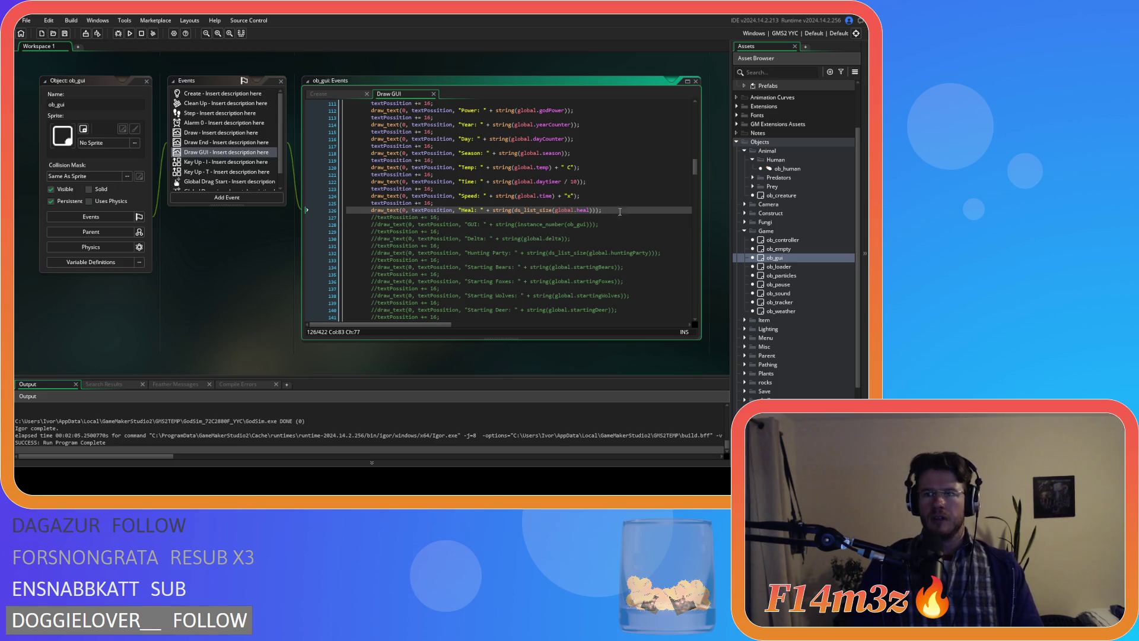
pyautogui.scroll(-3, 795, 236)
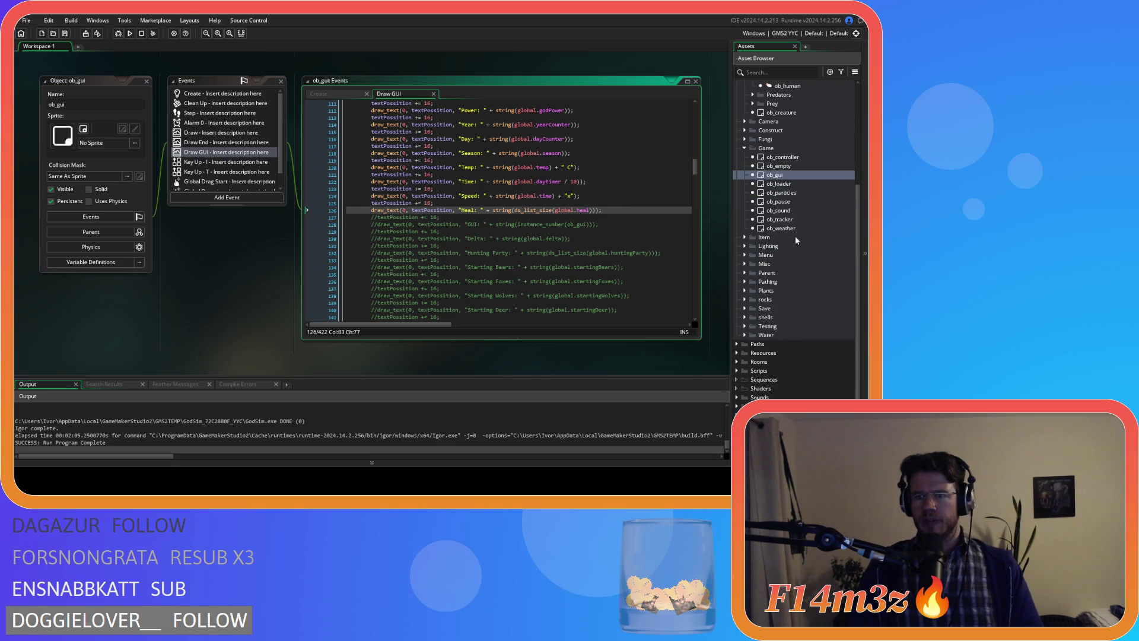
pyautogui.click(737, 370)
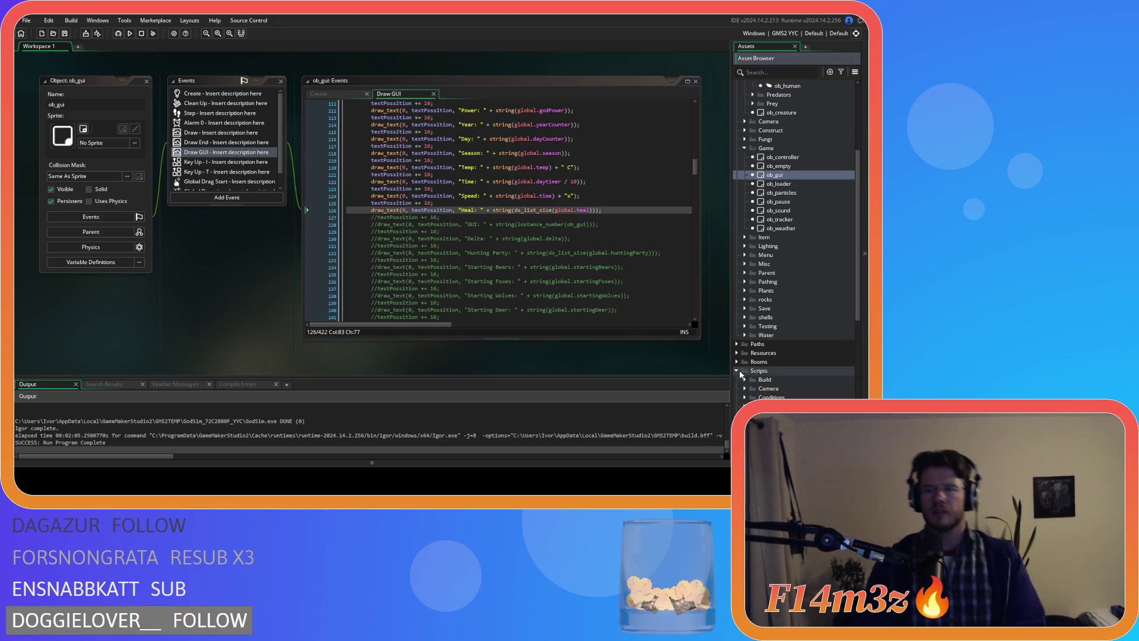
pyautogui.scroll(-8, 742, 373)
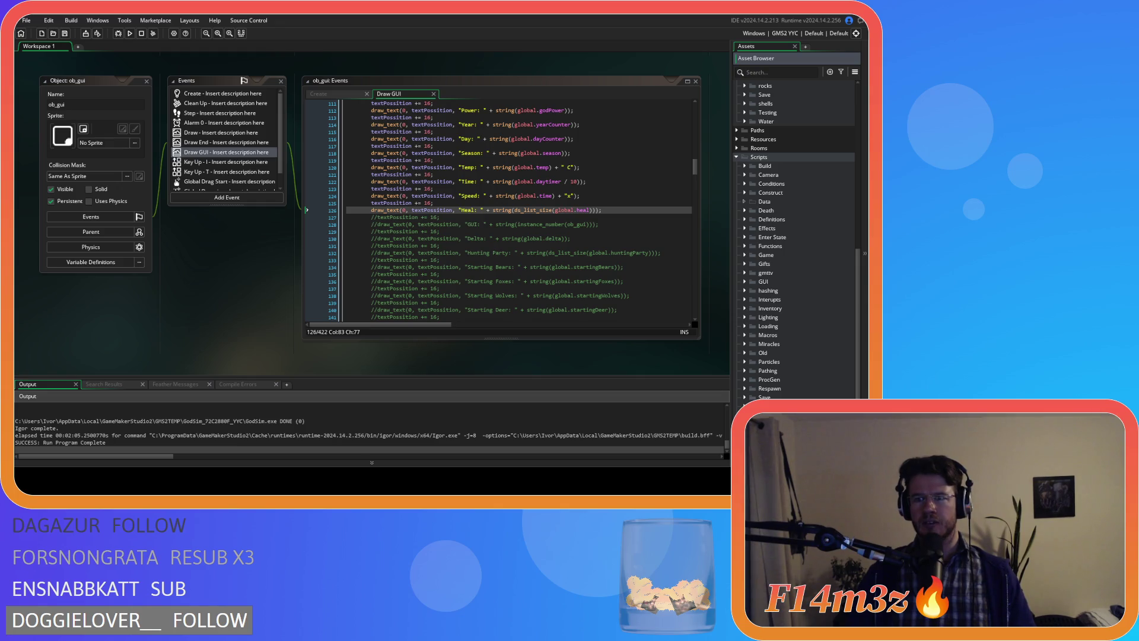
pyautogui.scroll(-2, 795, 237)
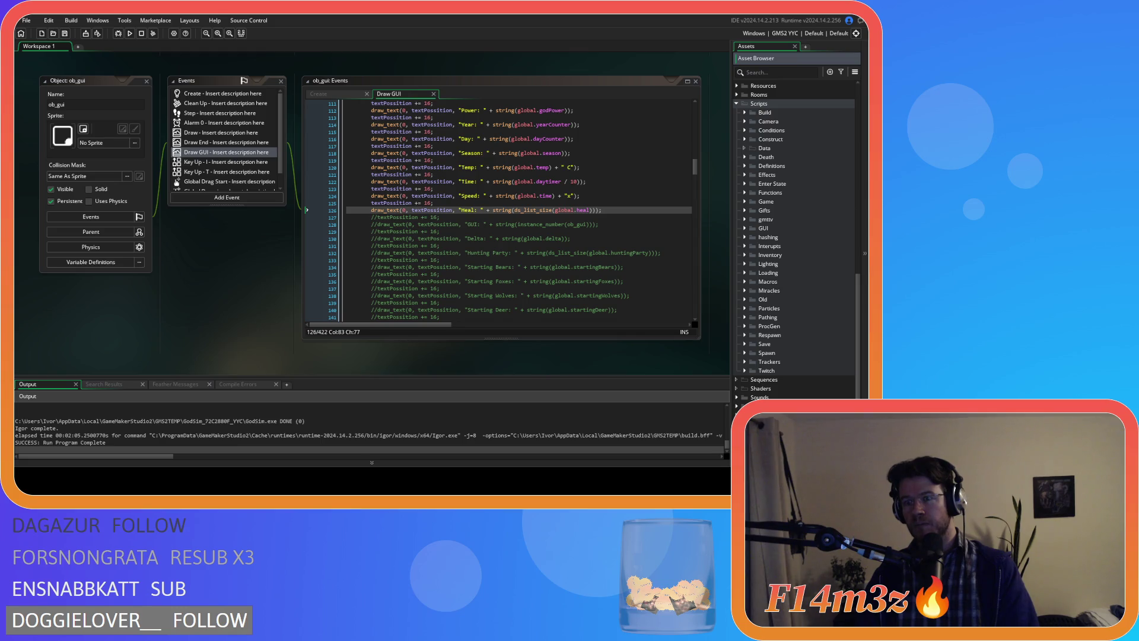
# Step: Expand Scripts > Loading and browse its sc_load scripts down to sc_loadHumanStates
pyautogui.click(744, 273)
pyautogui.scroll(-5, 743, 276)
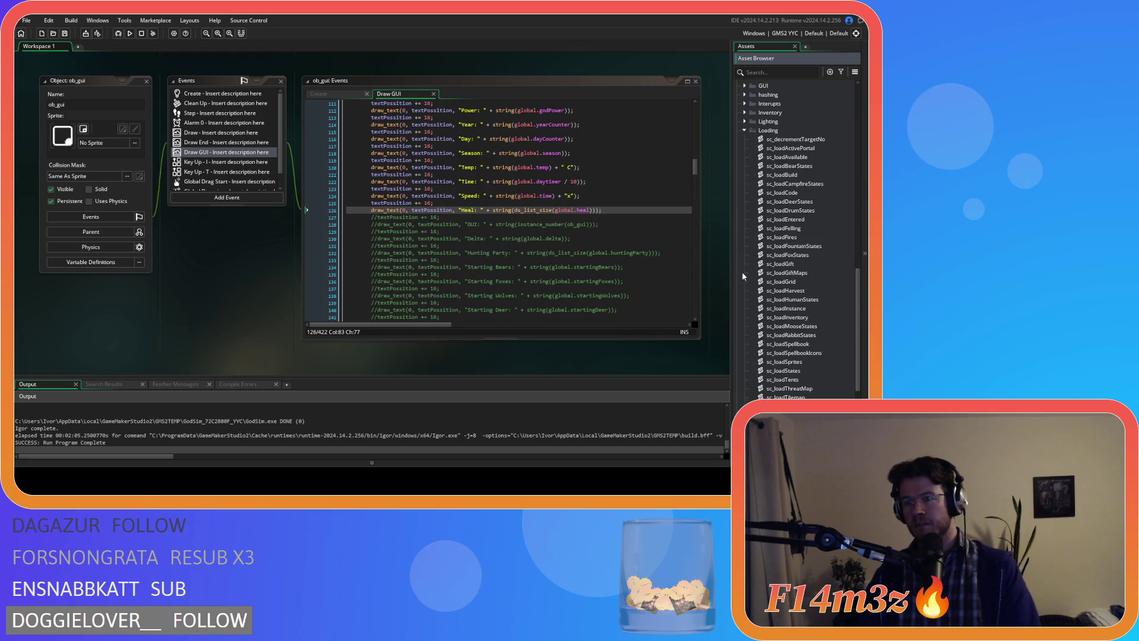
pyautogui.scroll(-1, 742, 271)
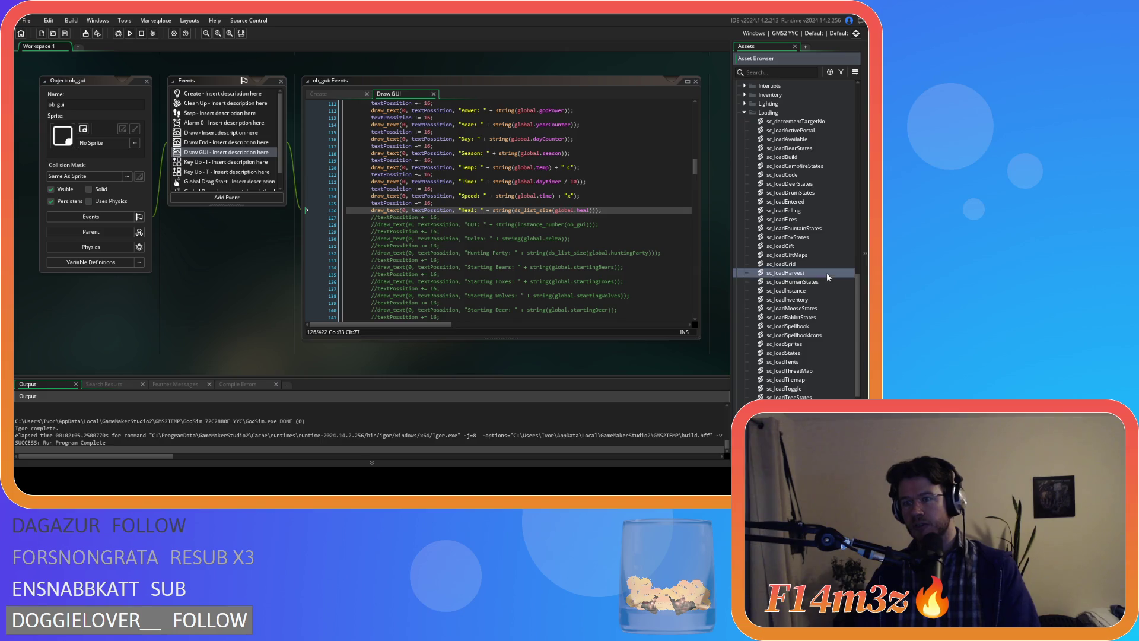
pyautogui.press('Down')
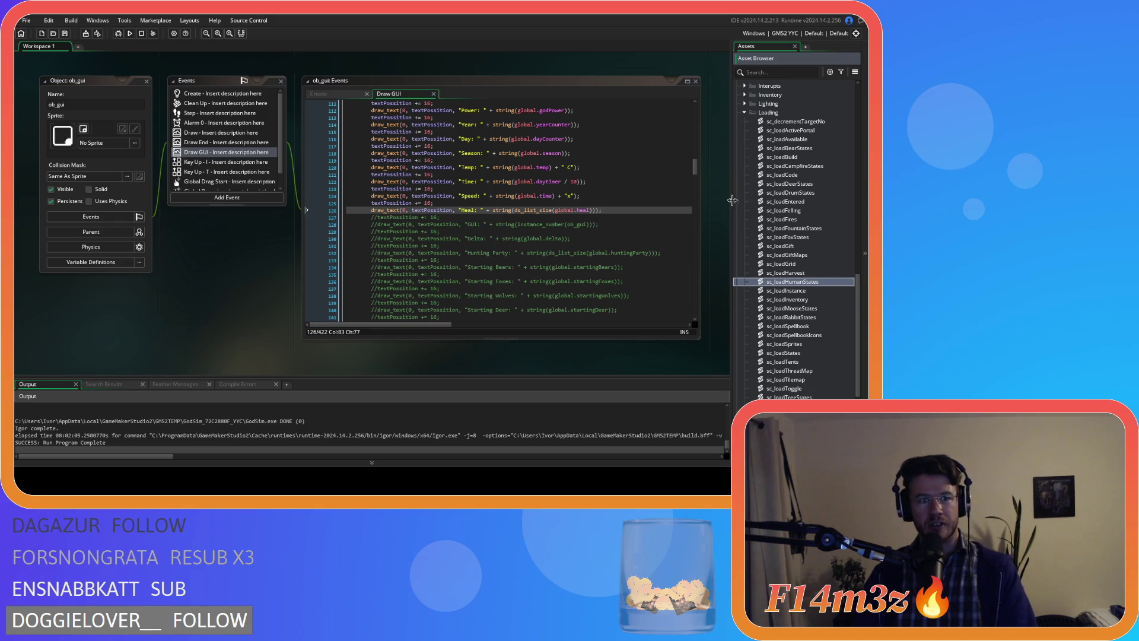
pyautogui.scroll(3, 728, 223)
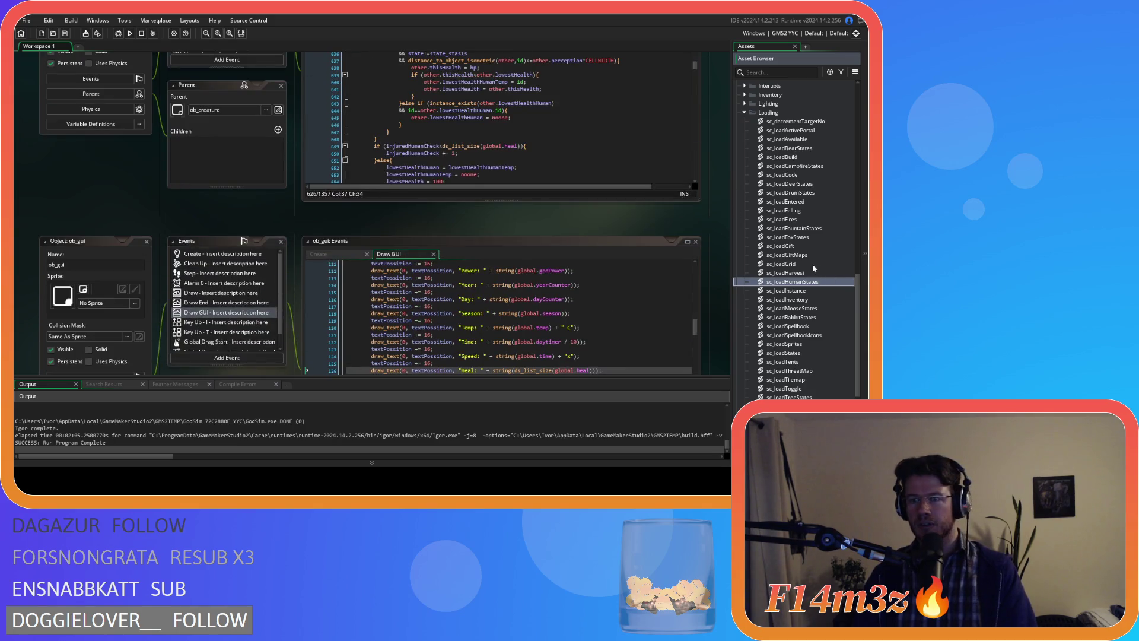
# Step: Open sc_loadCode and follow the calls through loadInstance and loadStates to the loadGift definition
pyautogui.doubleClick(795, 176)
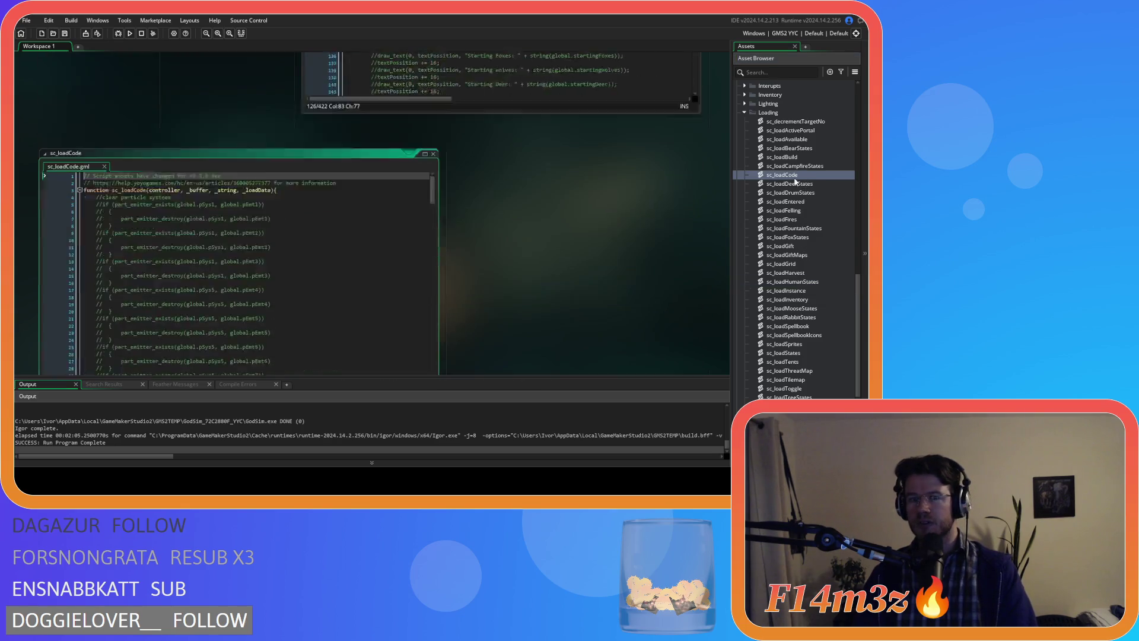
pyautogui.moveTo(431, 123); pyautogui.dragTo(437, 290)
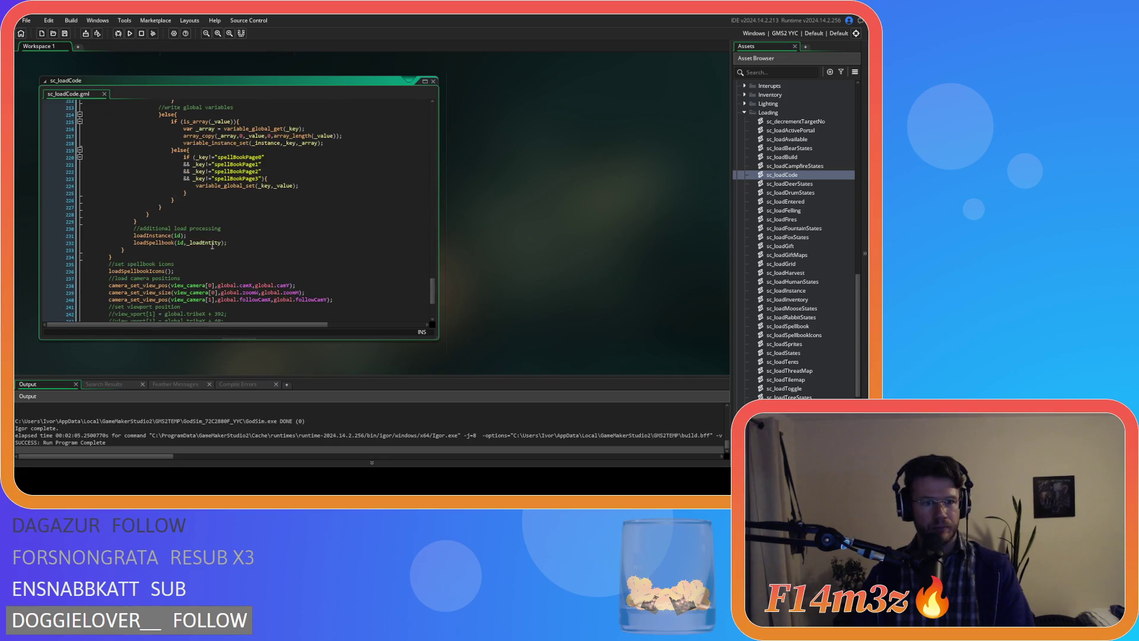
pyautogui.middleClick(157, 236)
pyautogui.moveTo(412, 153)
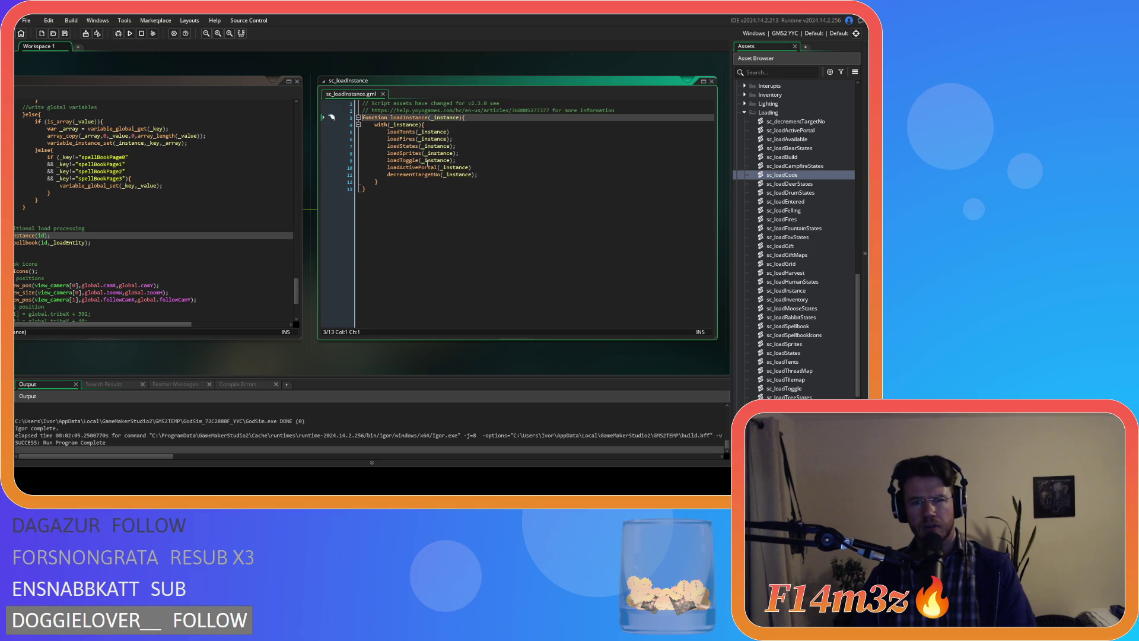
pyautogui.middleClick(410, 146)
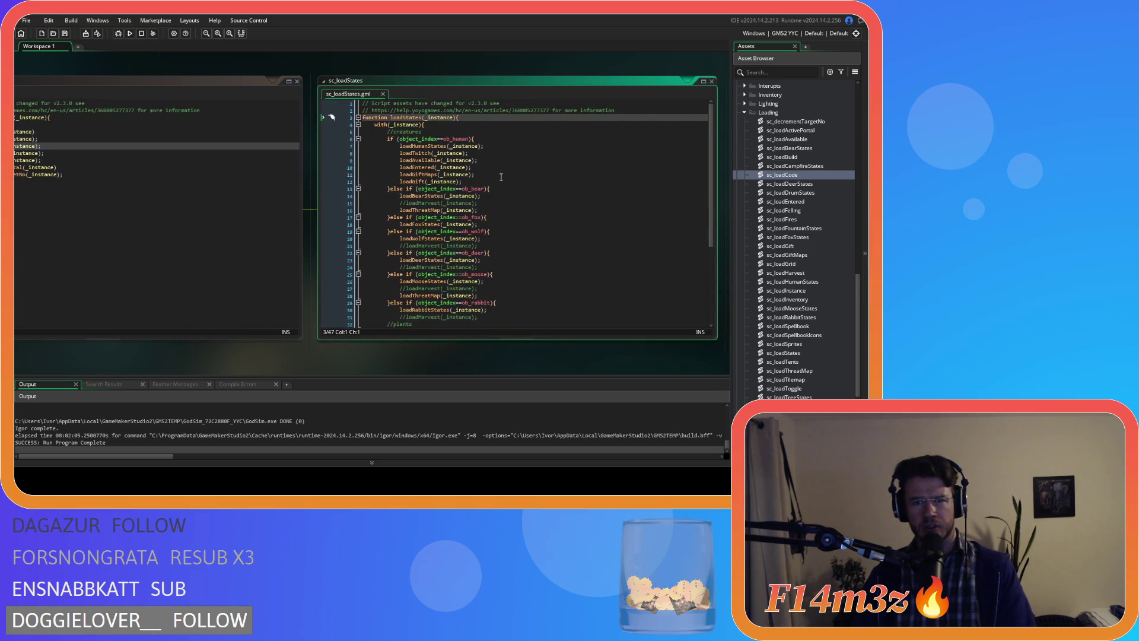
pyautogui.moveTo(458, 154)
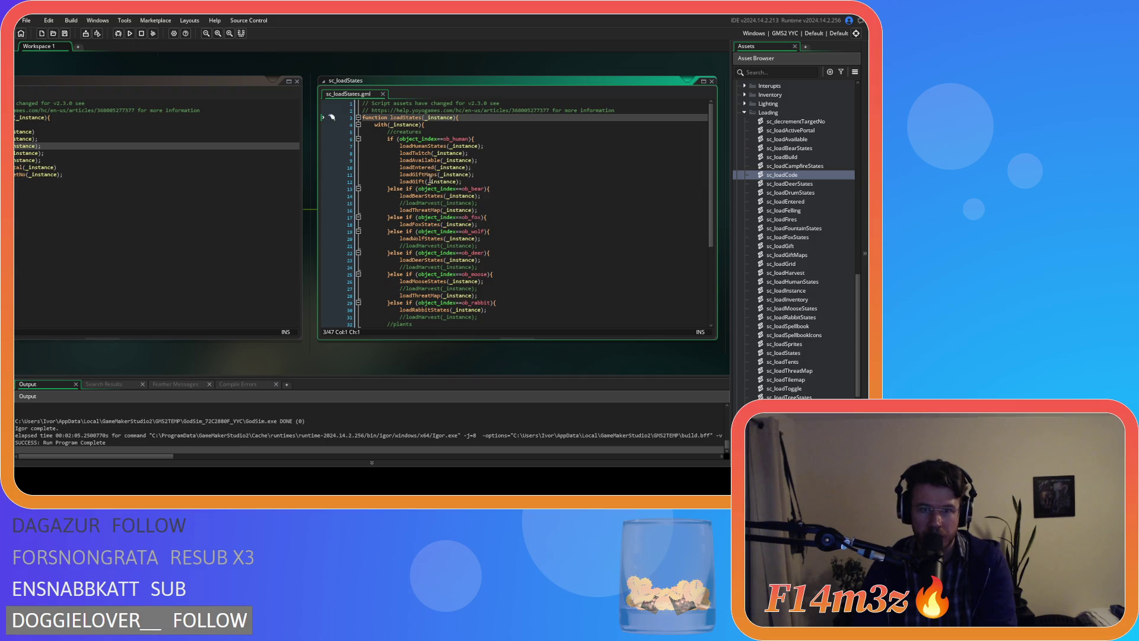
pyautogui.middleClick(422, 182)
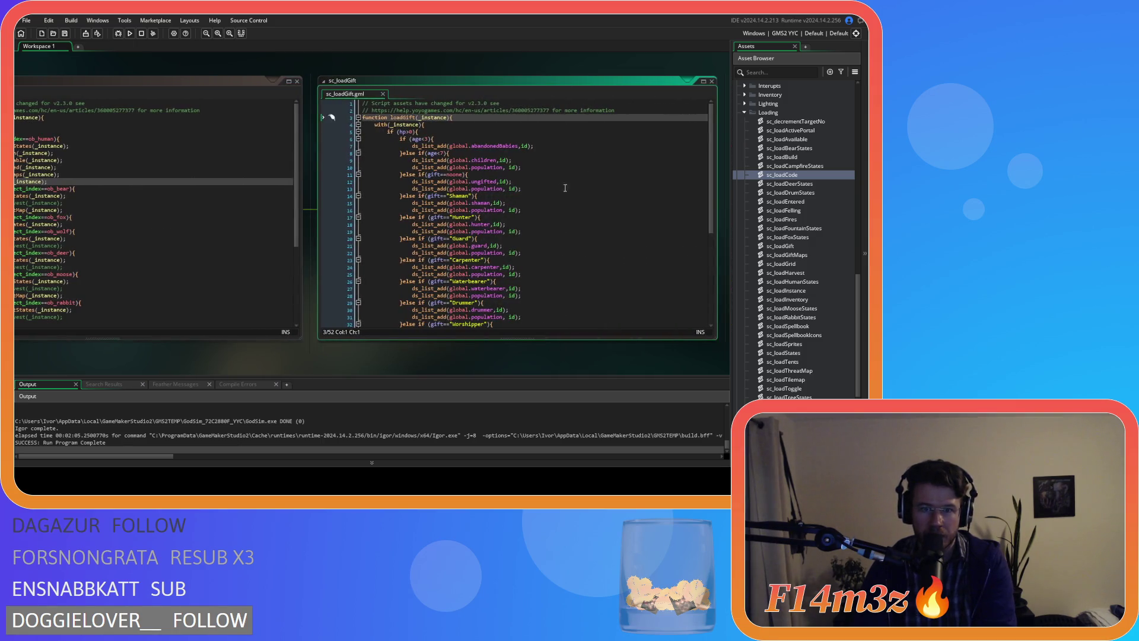
# Step: Review the loadGift code around the hp>0 check on line 5 and pan to show sc_loadStates
pyautogui.scroll(-5, 613, 177)
pyautogui.scroll(5, 613, 177)
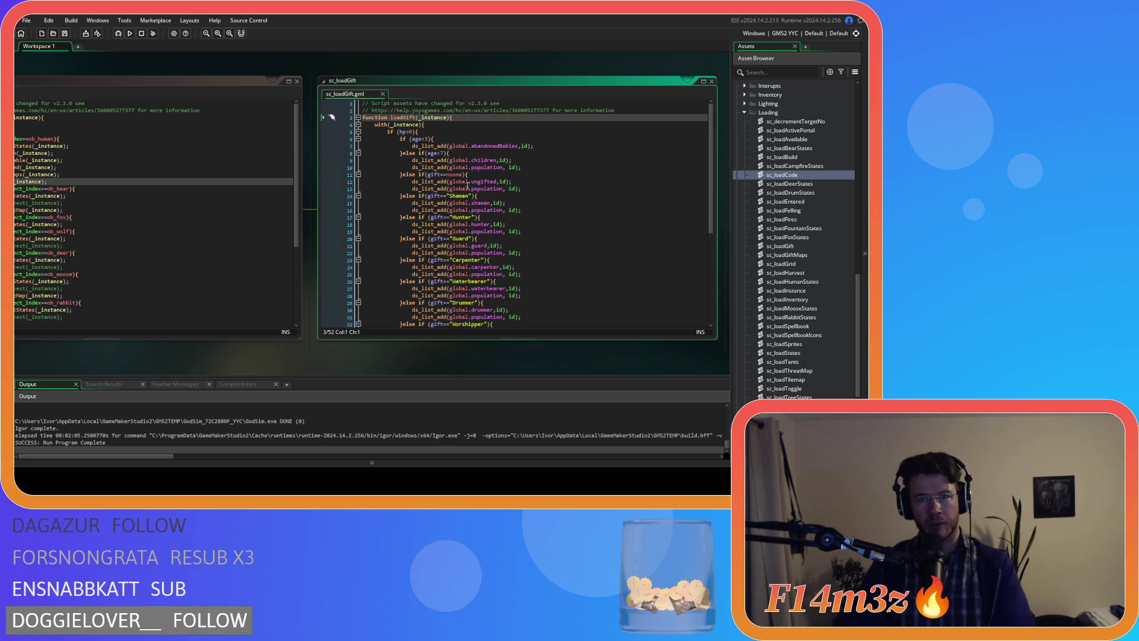
pyautogui.scroll(-5, 468, 186)
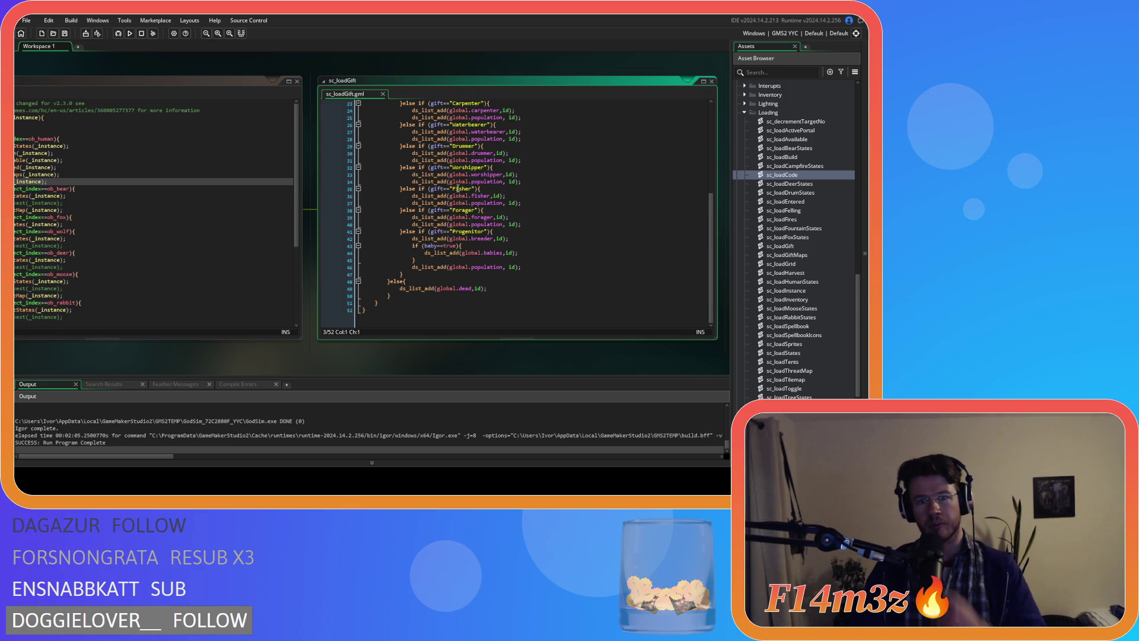
pyautogui.scroll(5, 458, 189)
pyautogui.scroll(-5, 458, 188)
pyautogui.scroll(5, 439, 148)
pyautogui.click(444, 131)
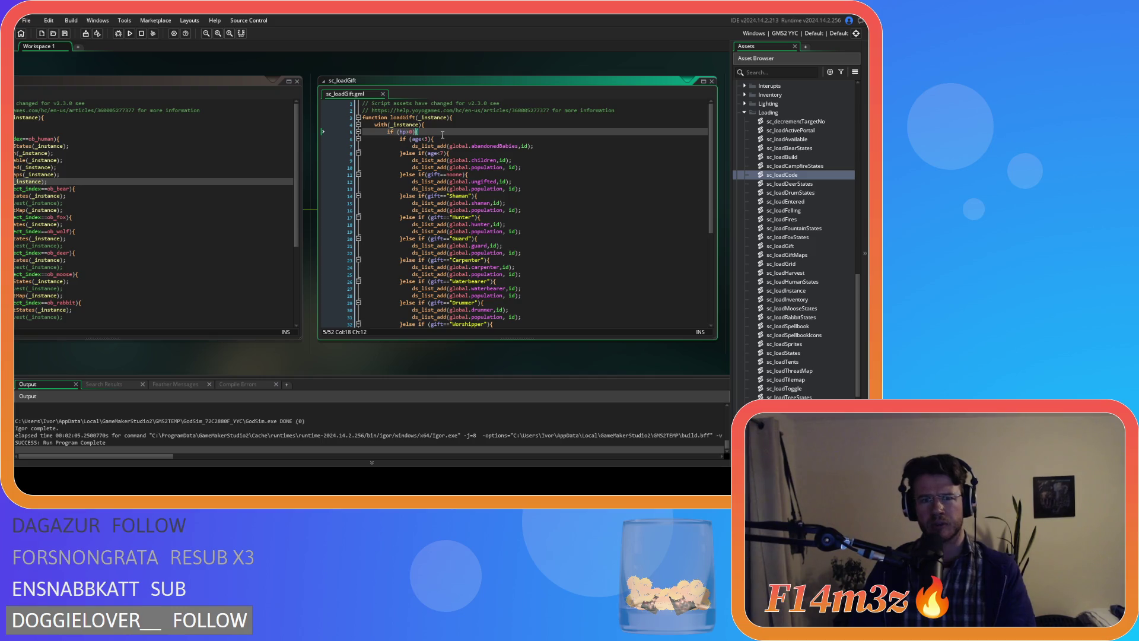
pyautogui.scroll(-7, 442, 135)
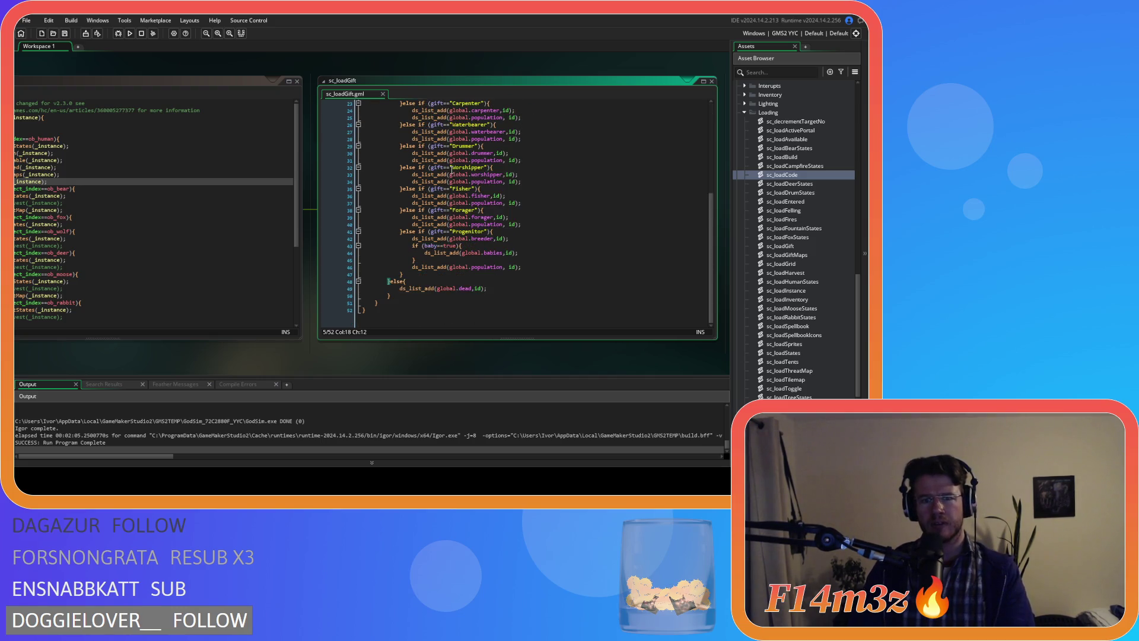
pyautogui.scroll(7, 453, 196)
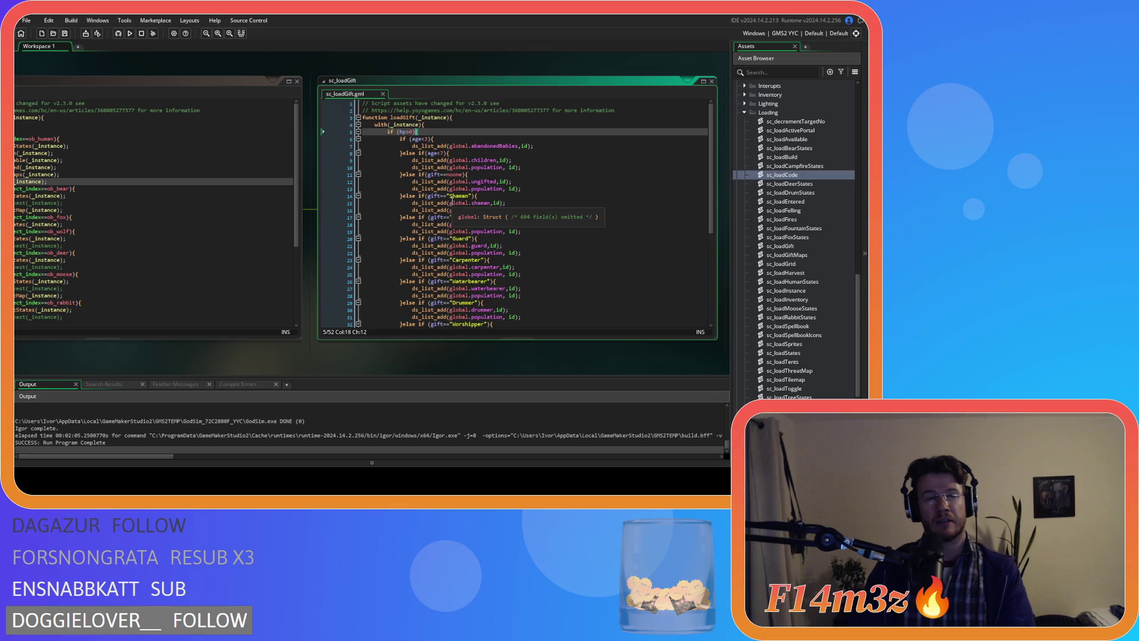
pyautogui.moveTo(151, 358)
pyautogui.mouseDown()
pyautogui.moveTo(314, 356)
pyautogui.moveTo(116, 360)
pyautogui.mouseUp()
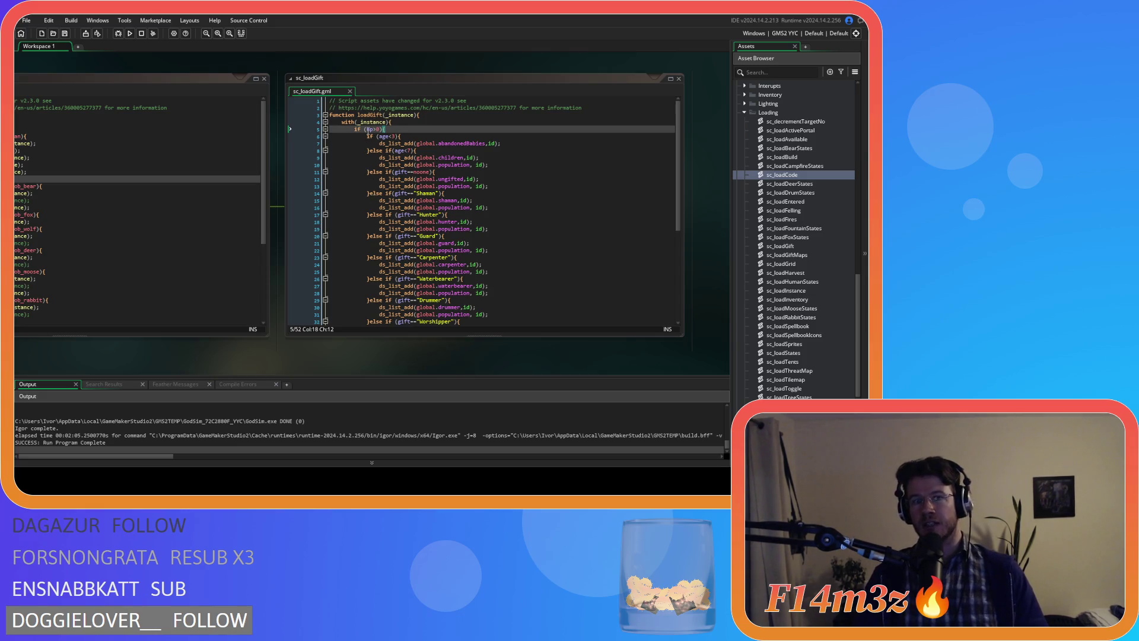
# Step: Check the hp>0 block's contents, then add a blank line right after line 5's hp>0 condition
pyautogui.moveTo(366, 130); pyautogui.dragTo(387, 130)
pyautogui.scroll(-7, 398, 142)
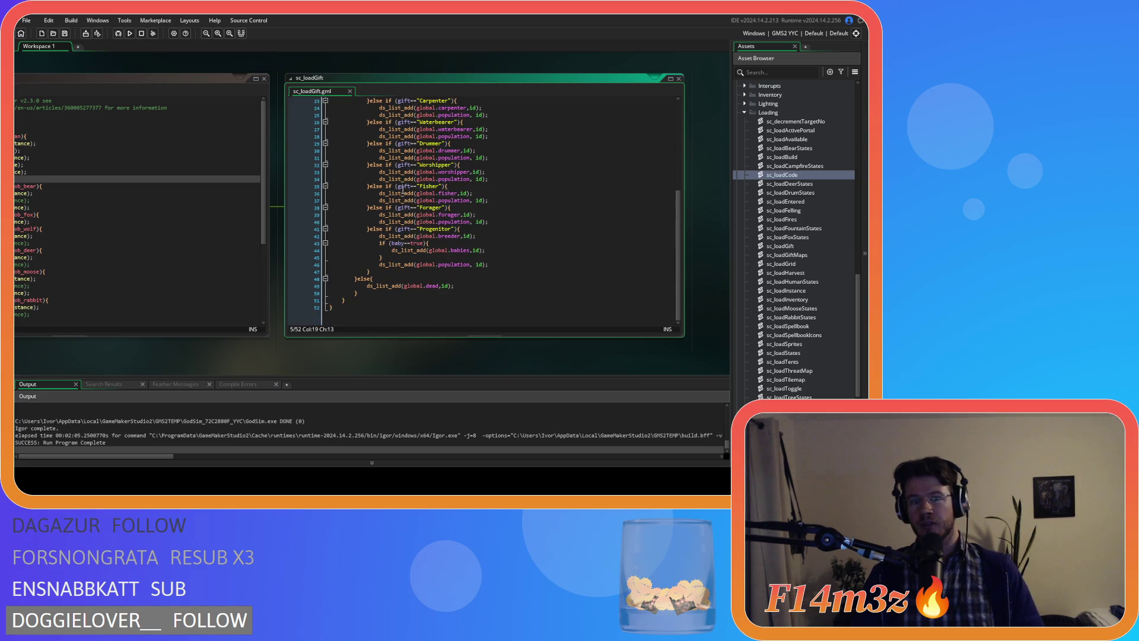
pyautogui.moveTo(368, 287); pyautogui.dragTo(465, 289)
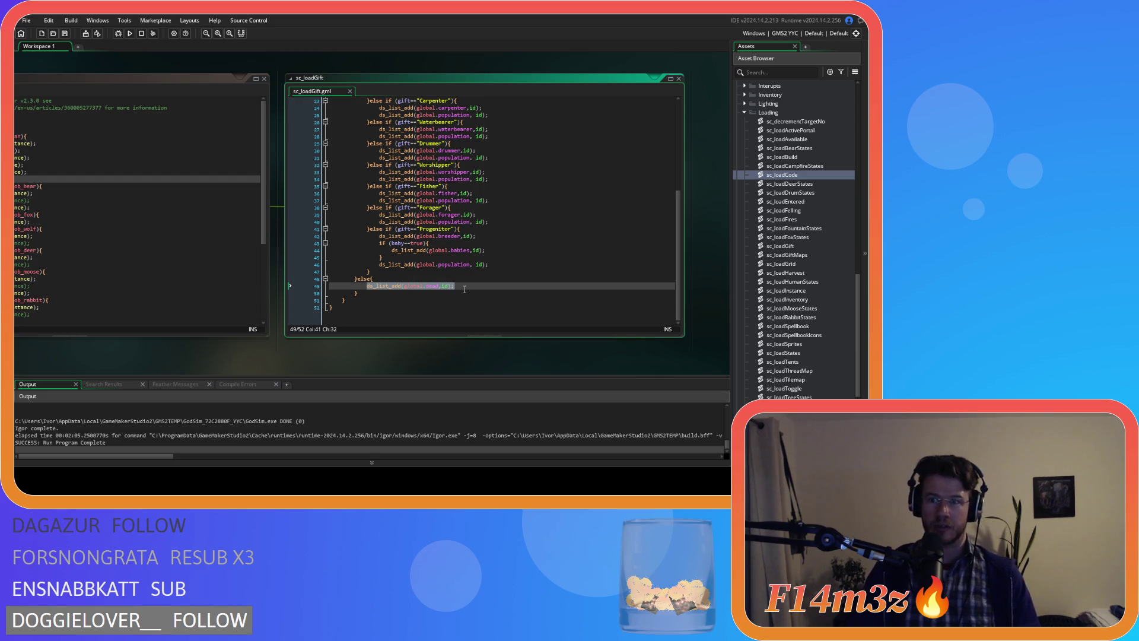
pyautogui.scroll(7, 460, 284)
pyautogui.moveTo(425, 143); pyautogui.dragTo(429, 307)
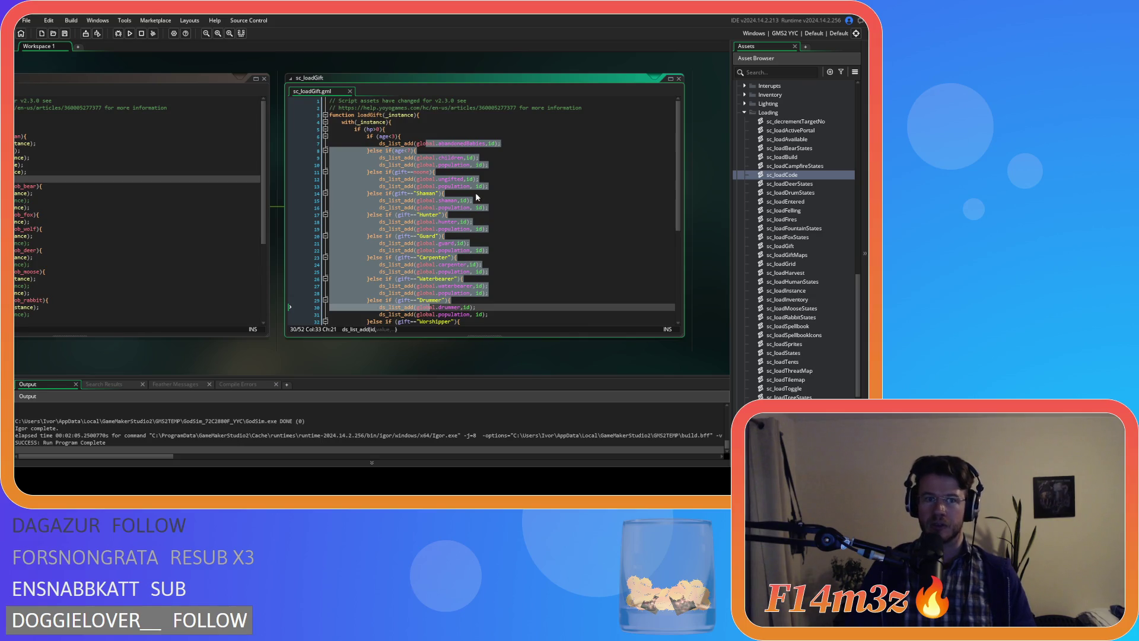
pyautogui.click(396, 129)
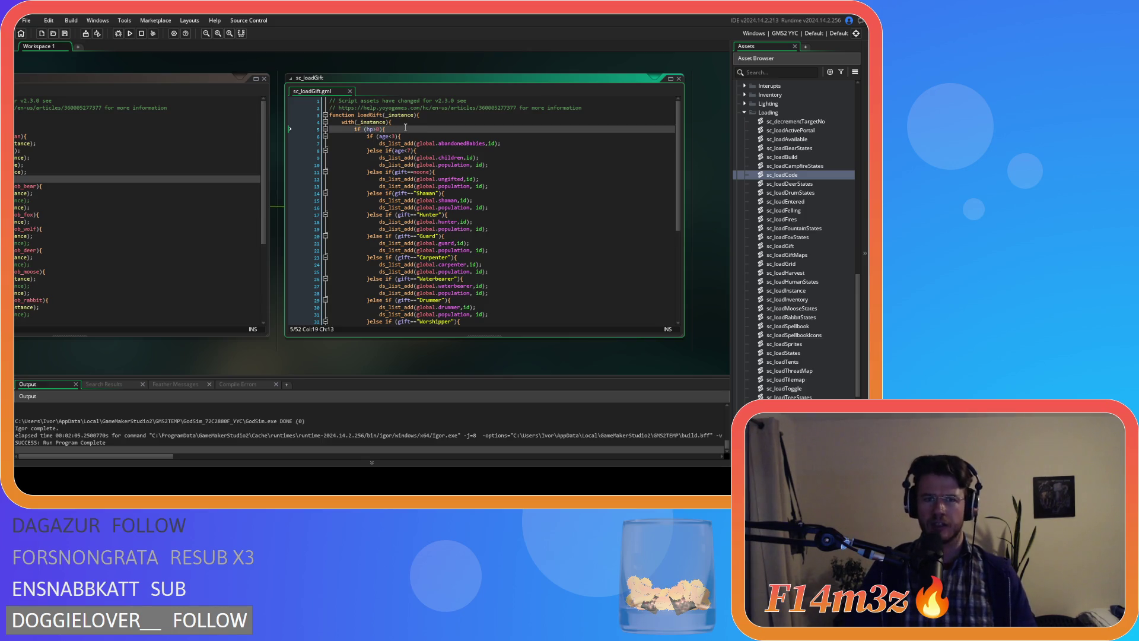
pyautogui.press('Return')
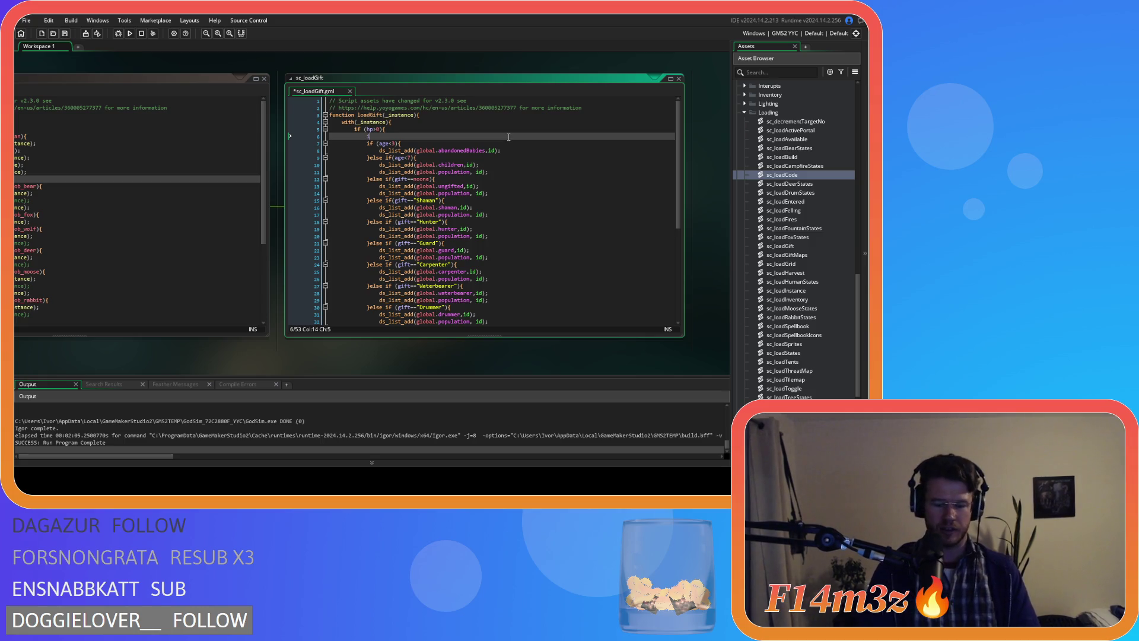
# Step: Add an if (hp<100) block holding a copy of the ds_list_add children statement
pyautogui.write('if (hp<100)')
pyautogui.press('Return')
pyautogui.press('Return')
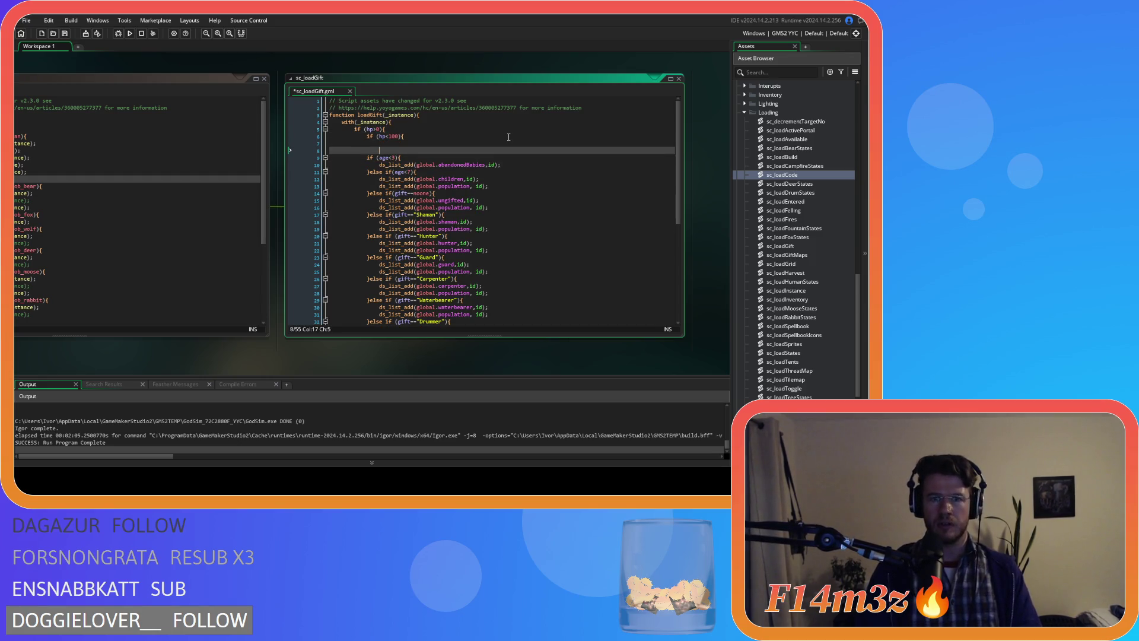
pyautogui.press('Up')
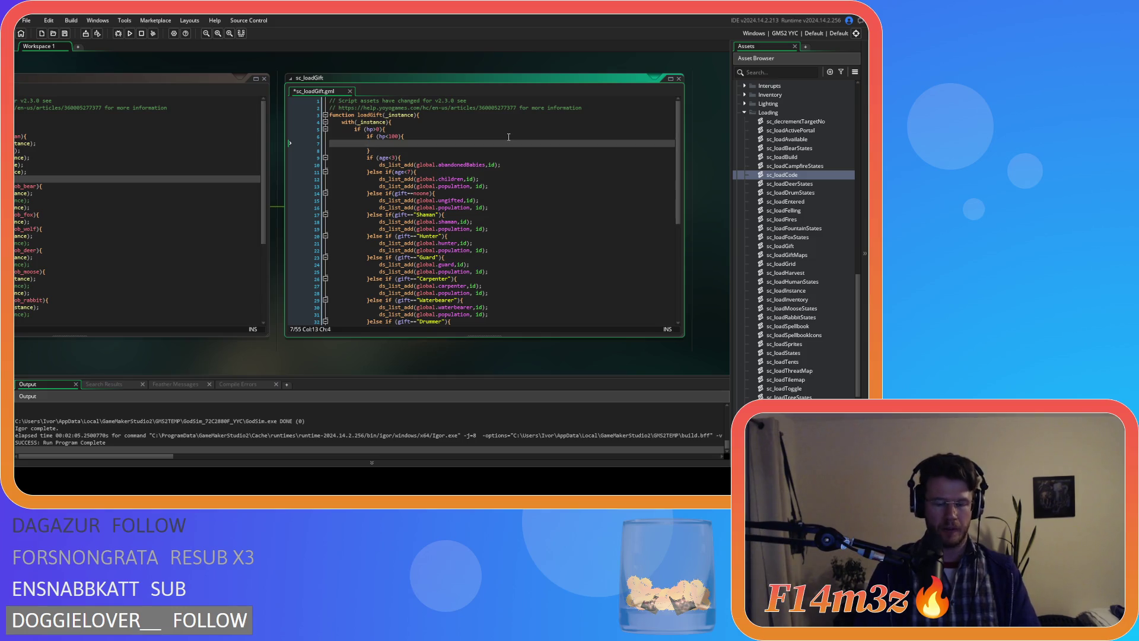
pyautogui.click(382, 179)
pyautogui.hotkey('ctrl', 'c')
pyautogui.click(394, 144)
pyautogui.hotkey('ctrl', 'v')
pyautogui.press('Home')
pyautogui.press('BackSpace')
pyautogui.press('Left')
# Step: Retarget the copied line to global.heal, save sc_loadGift, and bring sc_loadStates into view
pyautogui.doubleClick(453, 143)
pyautogui.write('heal')
pyautogui.click(496, 146)
pyautogui.hotkey('ctrl', 's')
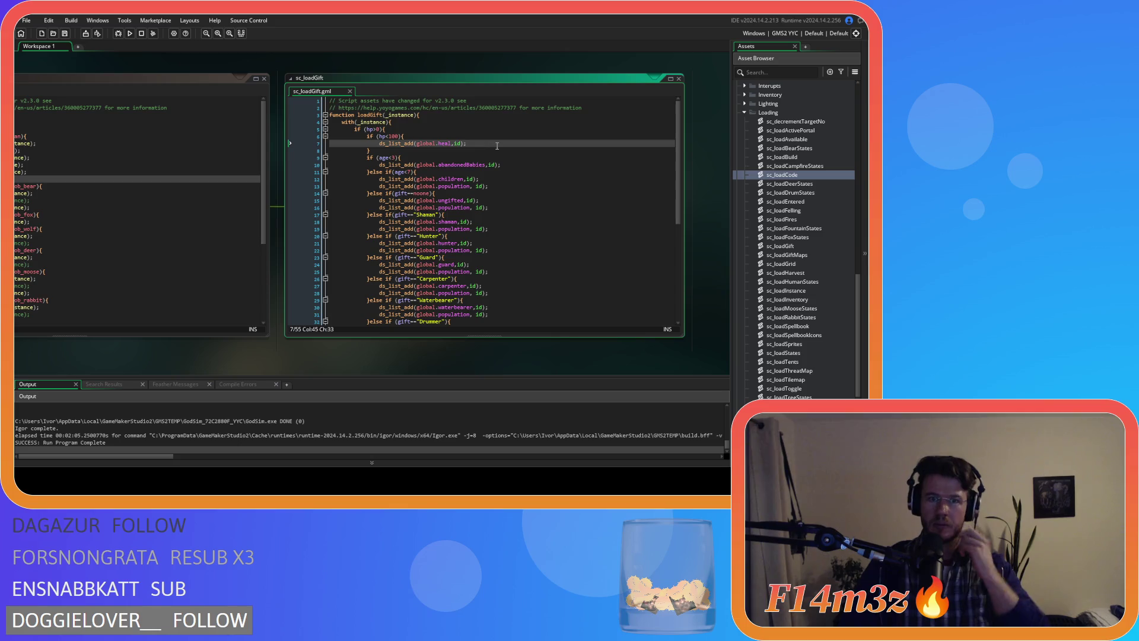
pyautogui.moveTo(375, 146)
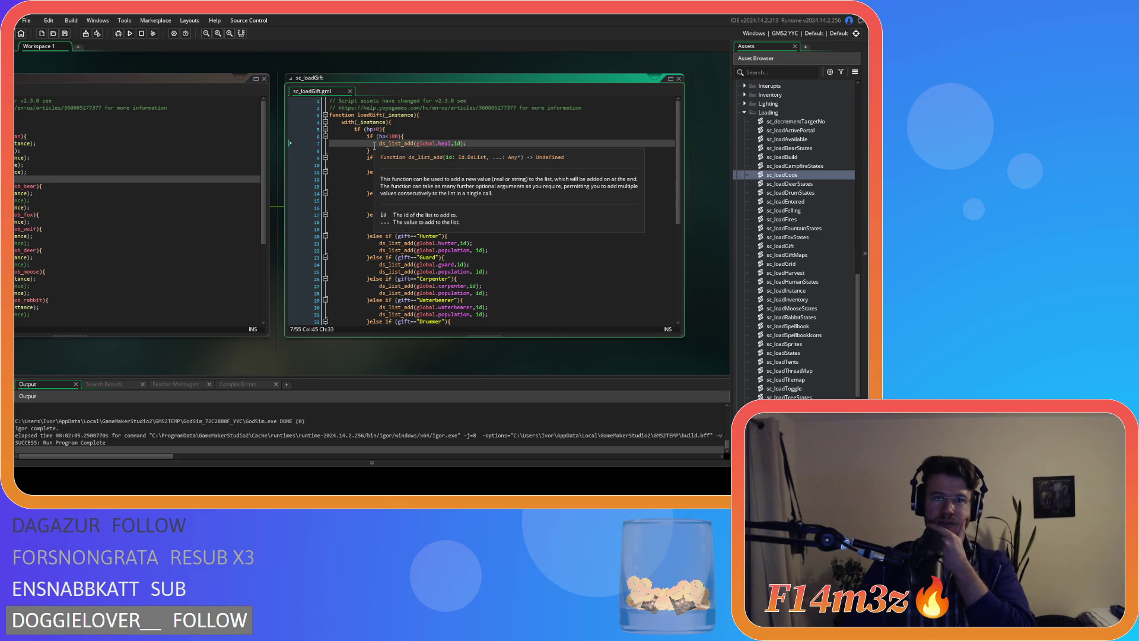
pyautogui.press('Up')
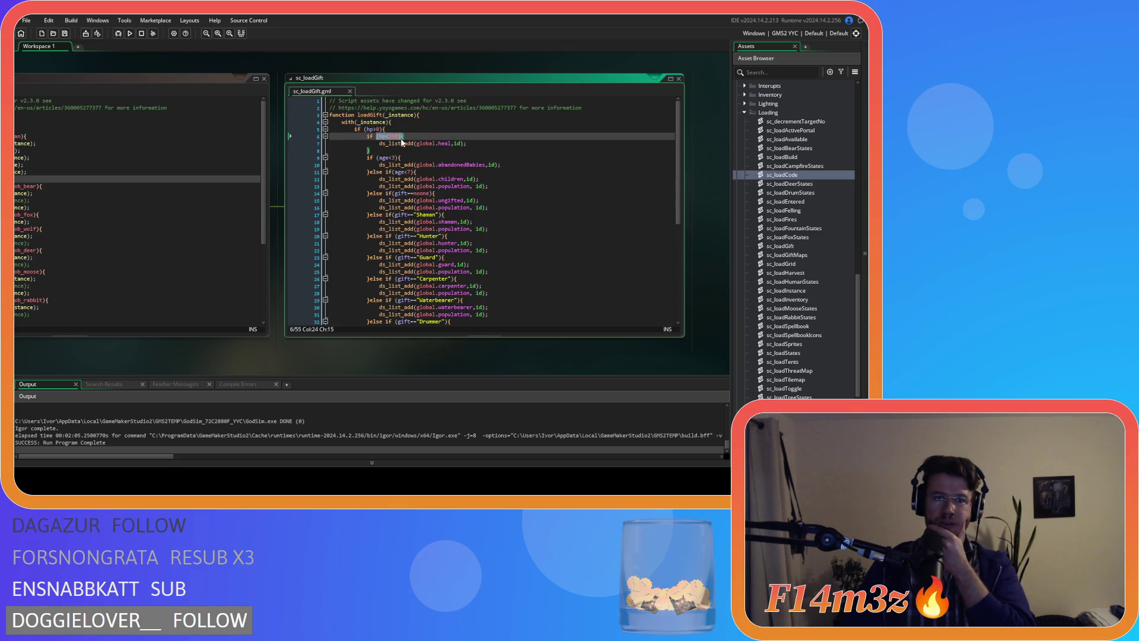
pyautogui.moveTo(194, 357); pyautogui.dragTo(311, 358)
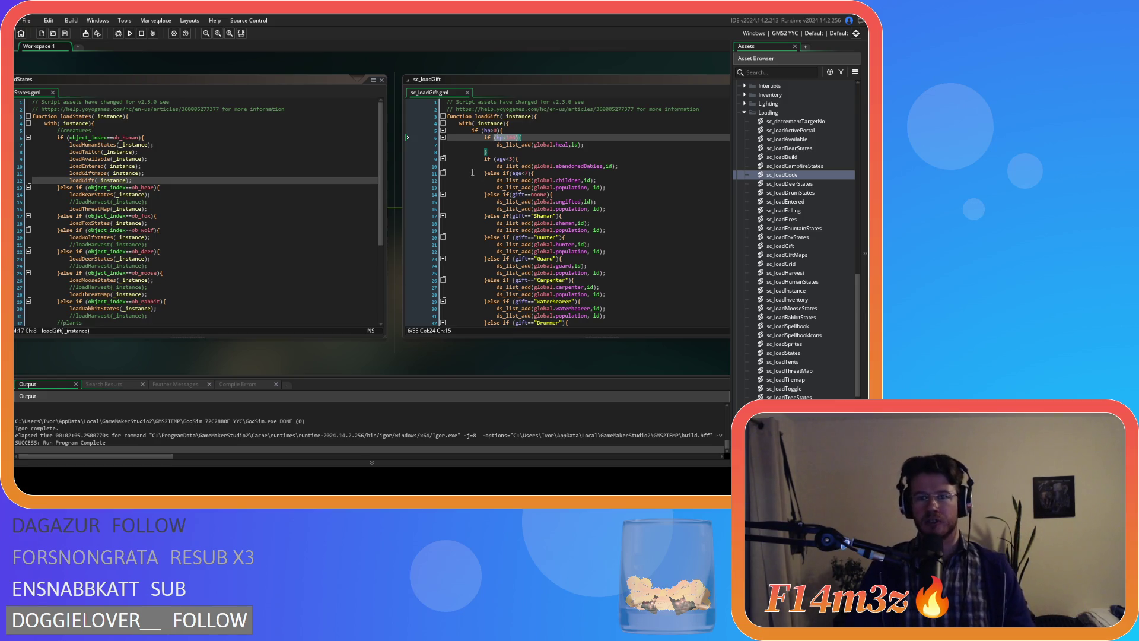
# Step: Close the sc_loadGift code window and place the caret on sc_loadStates' loadGiftMaps call
pyautogui.doubleClick(501, 116)
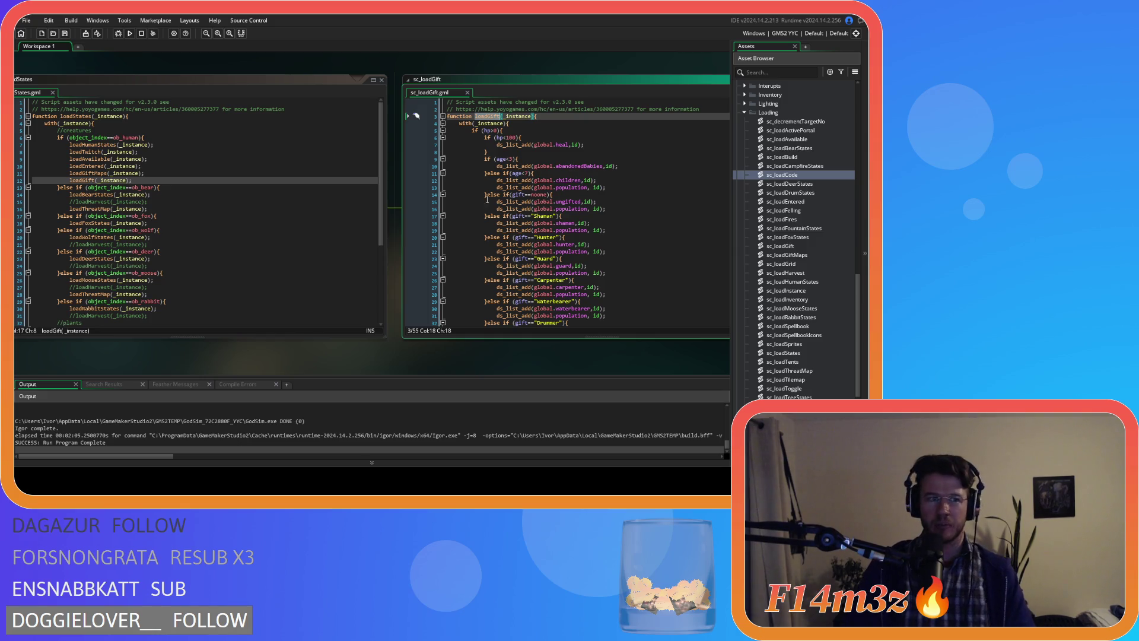
pyautogui.click(467, 92)
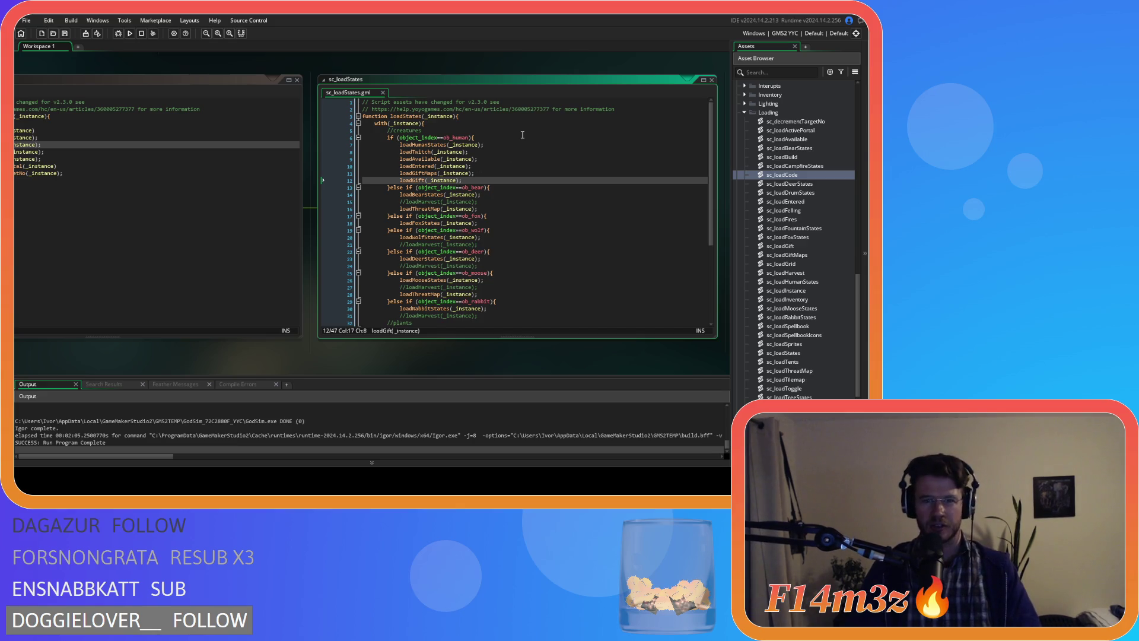
pyautogui.click(475, 173)
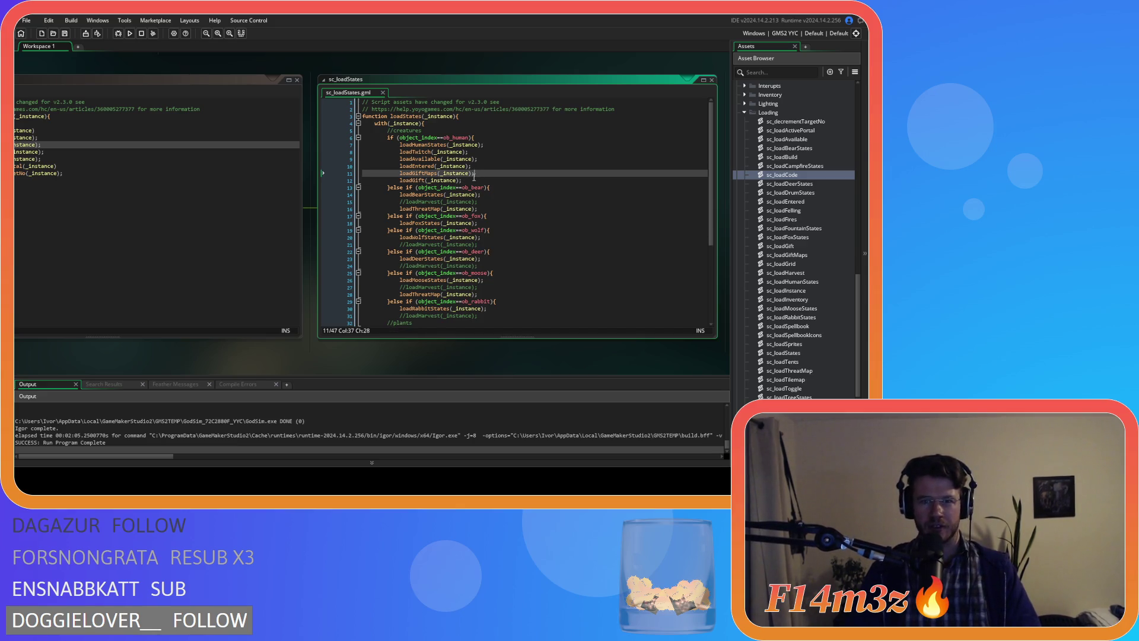
pyautogui.rightClick(185, 67)
# Step: Close all code windows and collapse the Loading and Scripts folders
pyautogui.moveTo(208, 77)
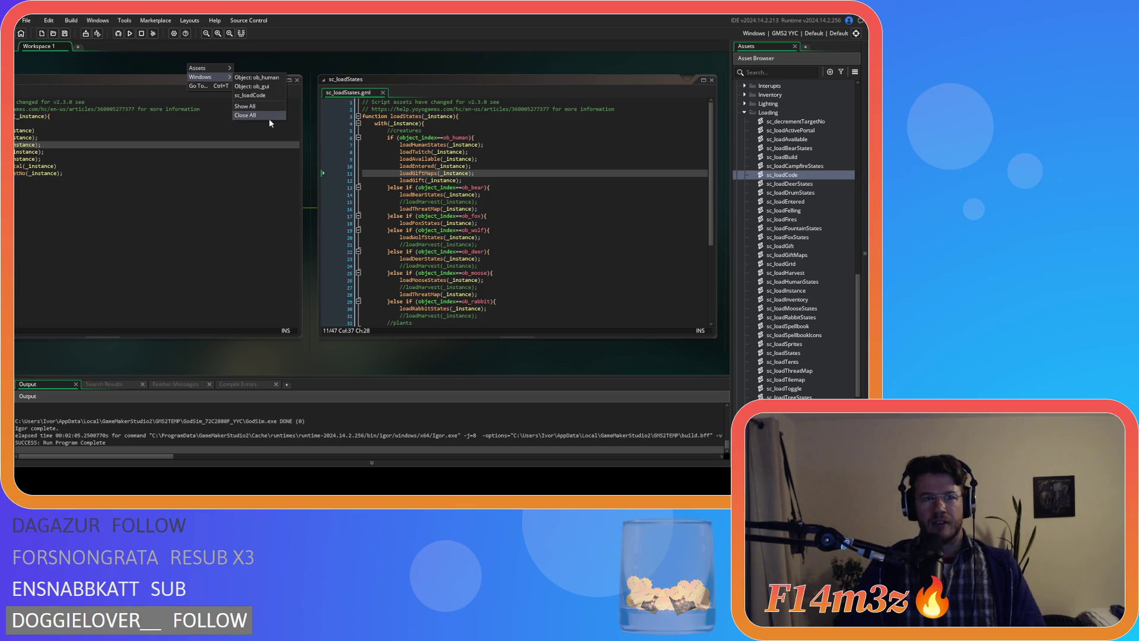
pyautogui.click(267, 117)
pyautogui.click(745, 113)
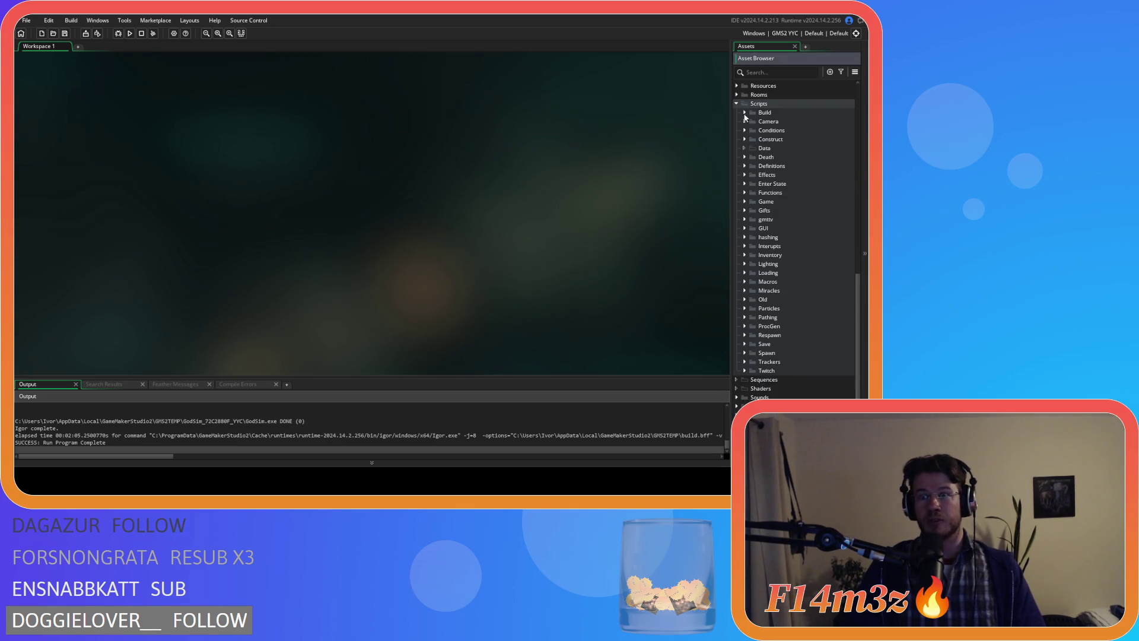
pyautogui.click(737, 103)
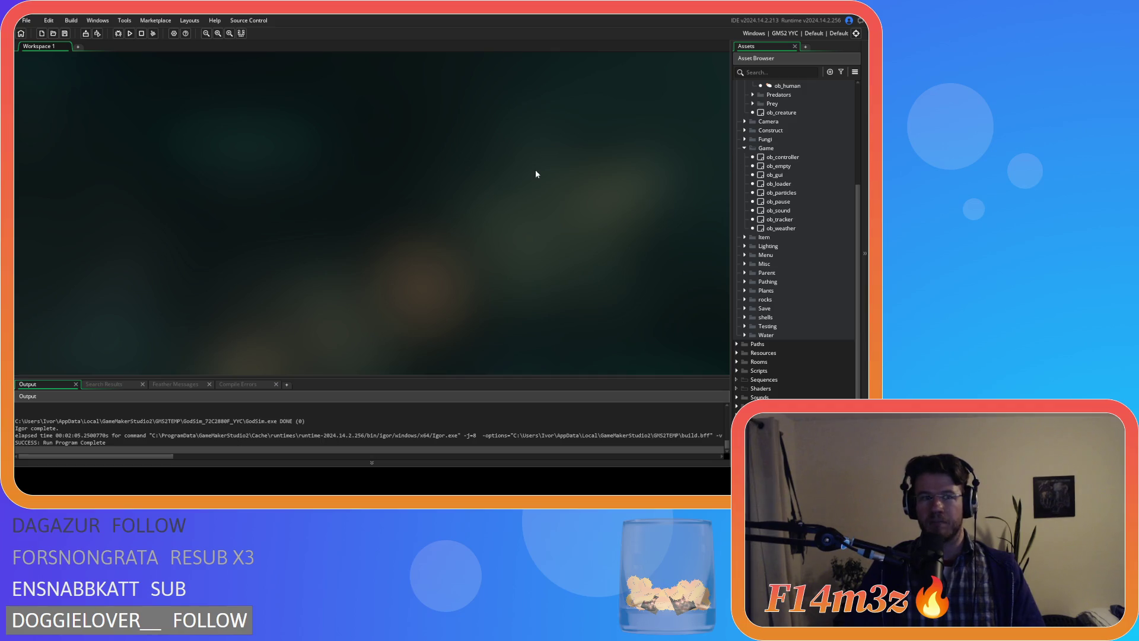
# Step: Stop the YYC build, switch the target to VM, and run the game with F5
pyautogui.press('F5')
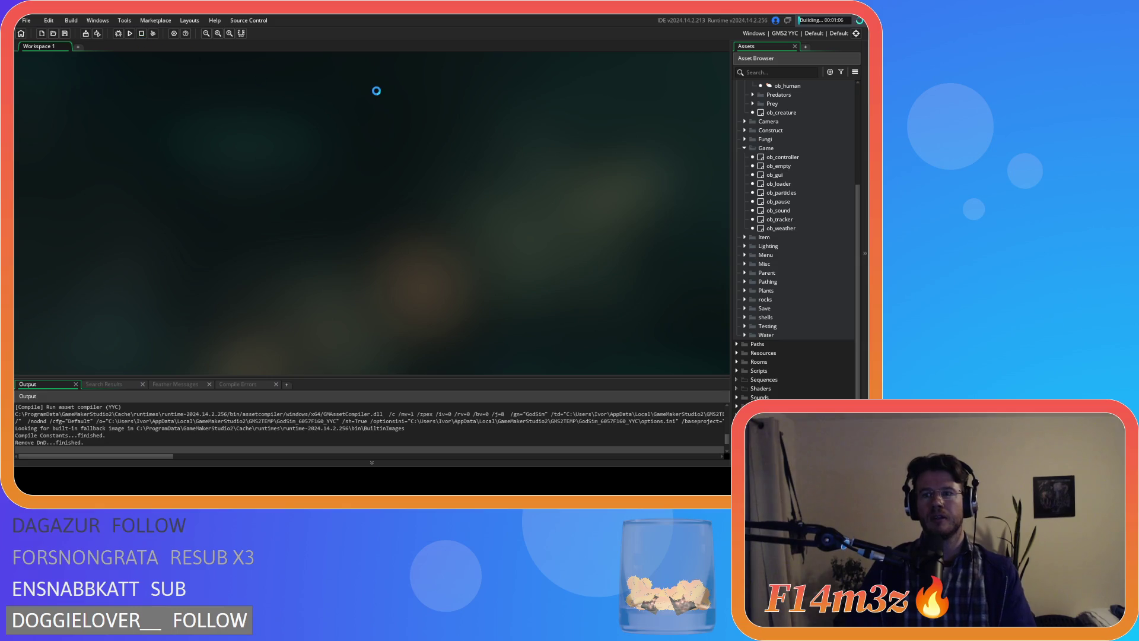
pyautogui.click(142, 33)
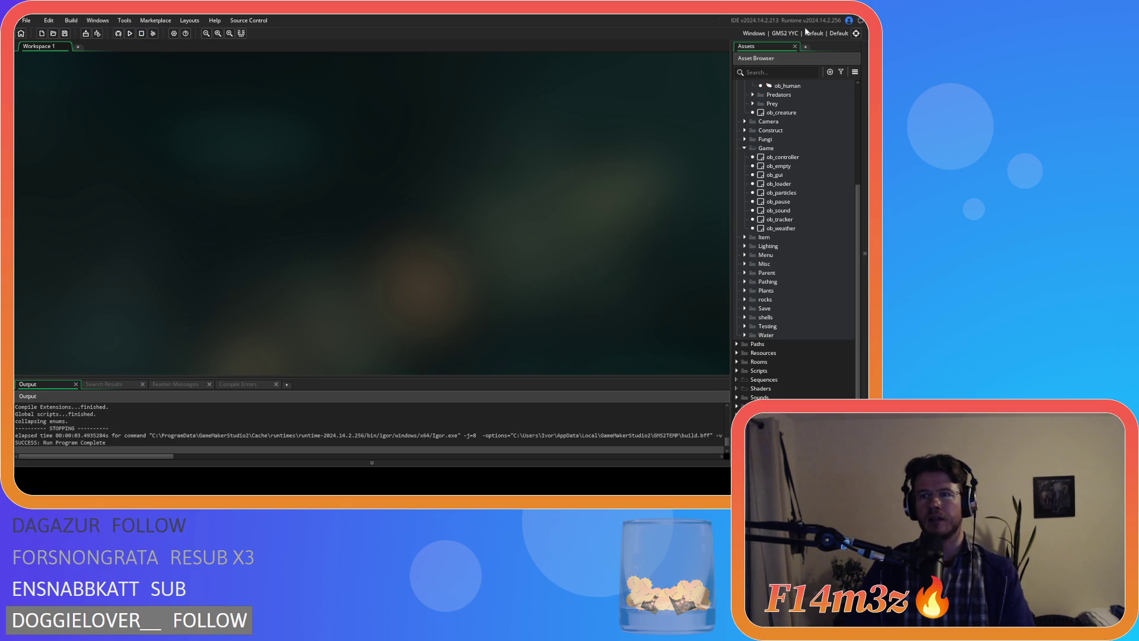
pyautogui.click(780, 33)
pyautogui.click(593, 56)
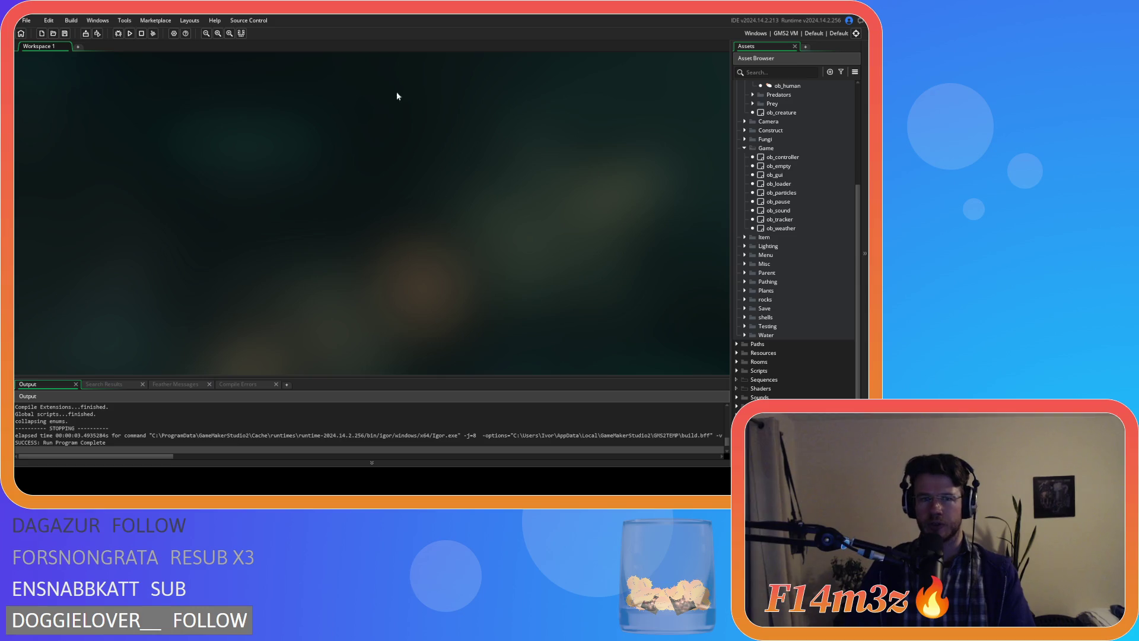
pyautogui.press('F5')
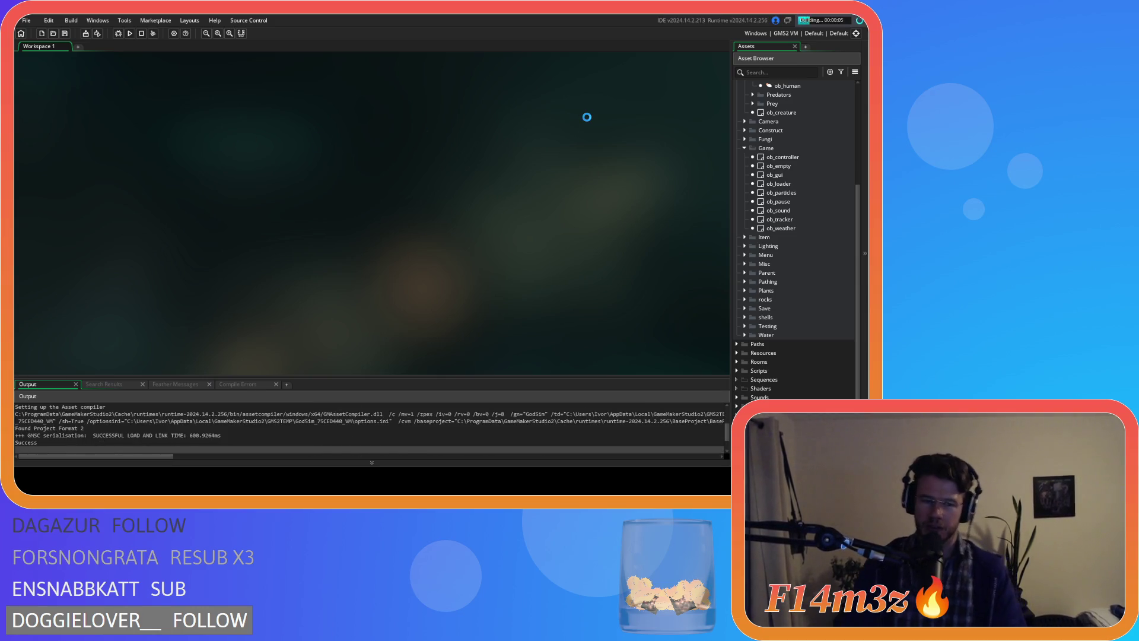